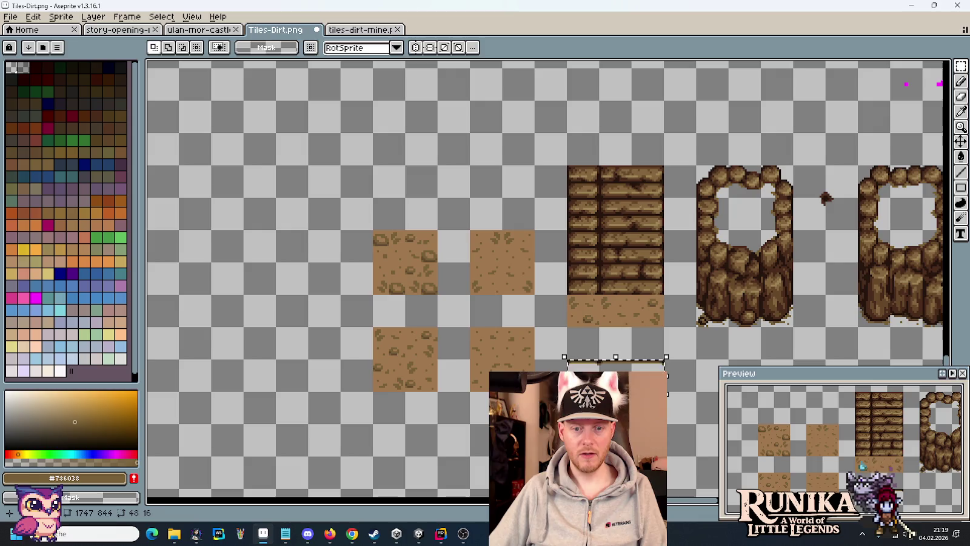
Step: Move the 48x16 dirt strip under the plank tile and select the combined stairs tile
left_click_drag(648, 398, 648, 334)
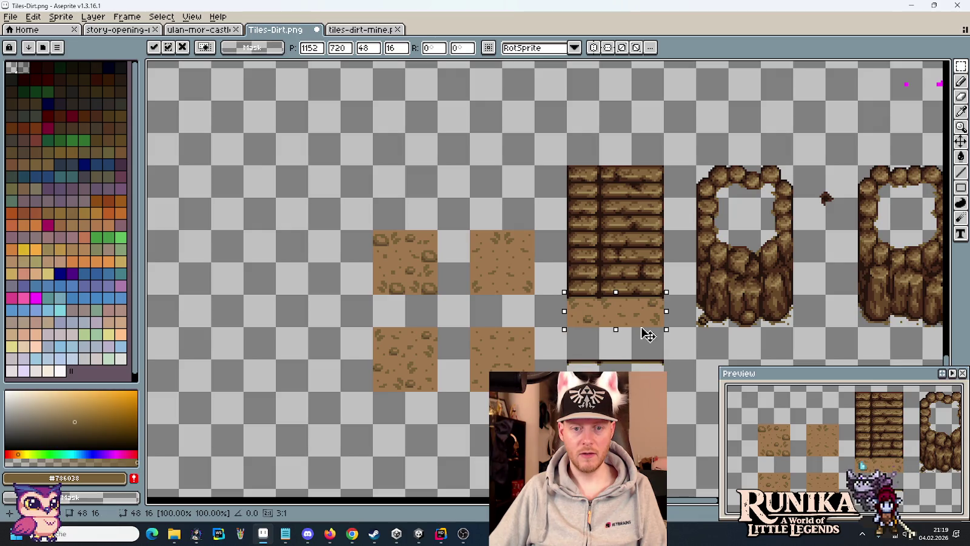
left_click(647, 334)
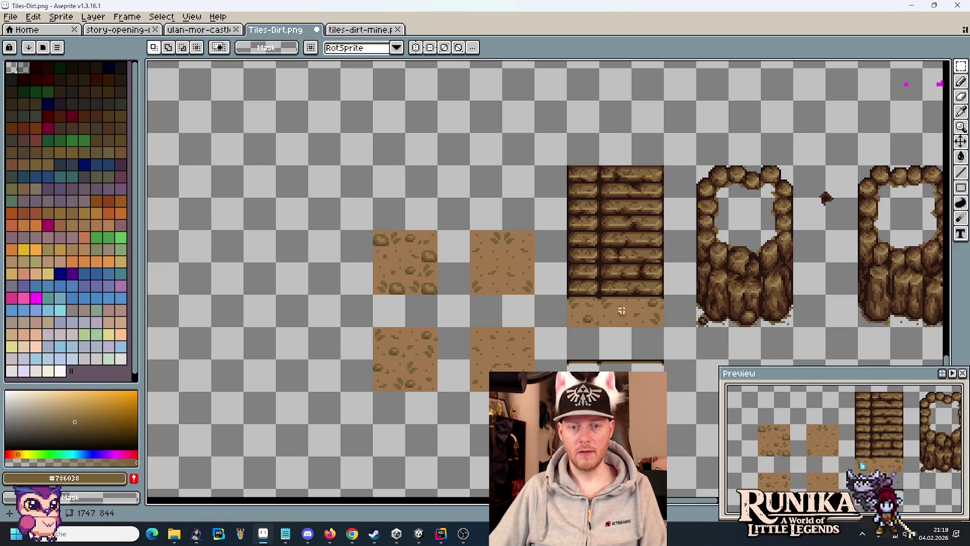
left_click_drag(651, 311, 573, 173)
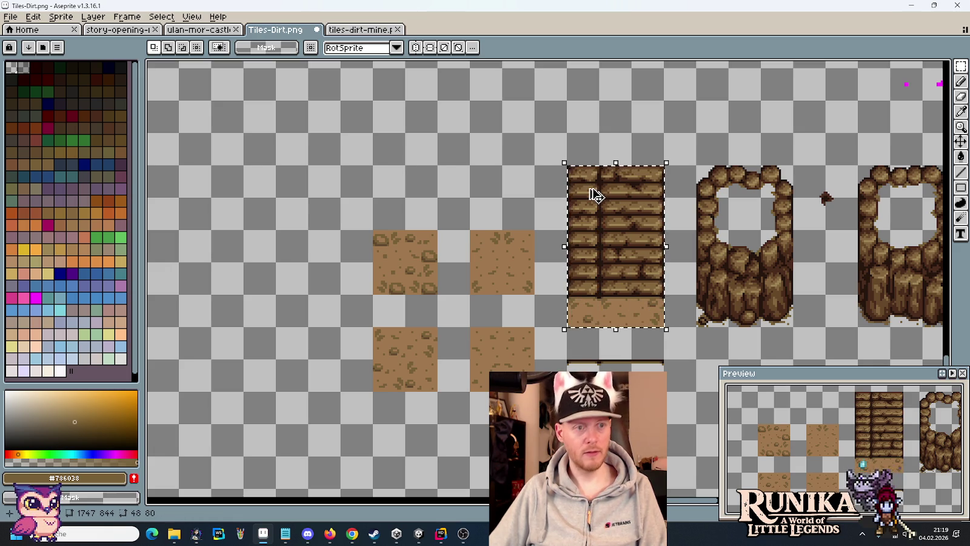
left_click(11, 16)
Step: Create a 48×80 sprite and paste the stairs tile into it
left_click(27, 30)
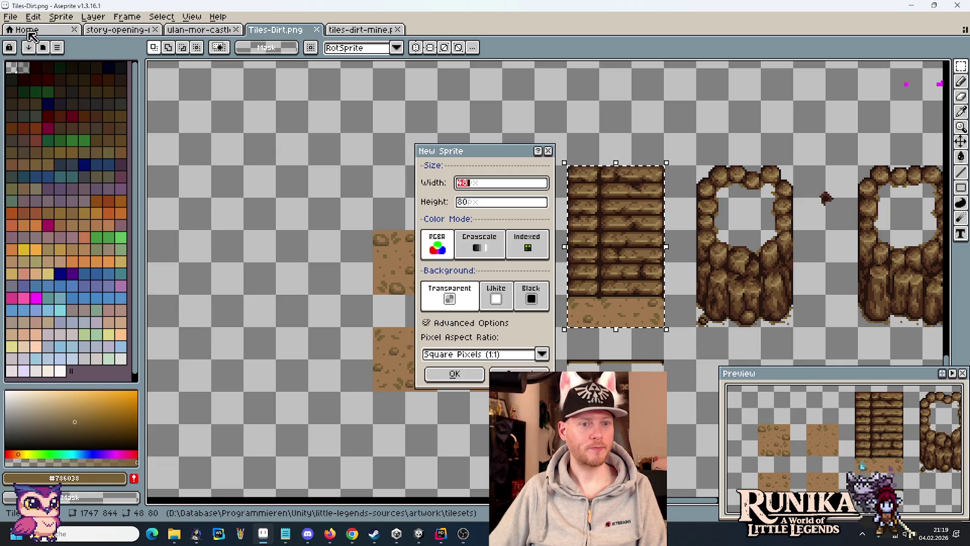
left_click(431, 378)
key("ctrl+v")
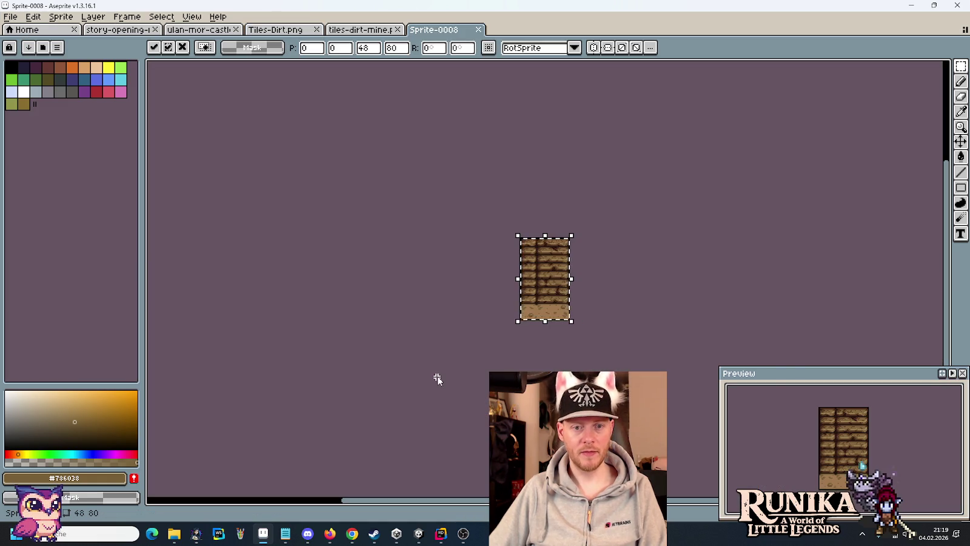
Step: Begin saving the sprite, browsing into the images folder and checking the project's Tilesets folder
key("ctrl+s")
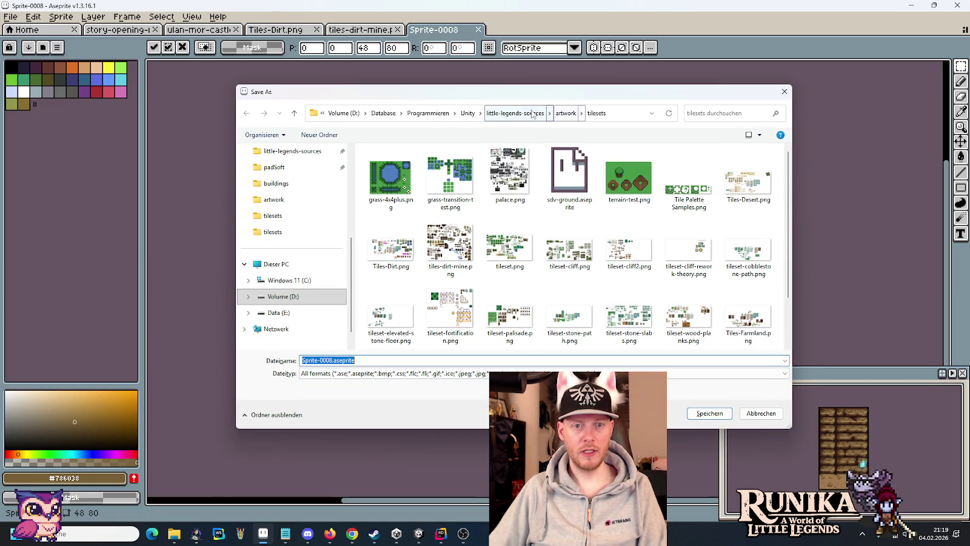
left_click(513, 113)
left_click(448, 242)
double_click(448, 242)
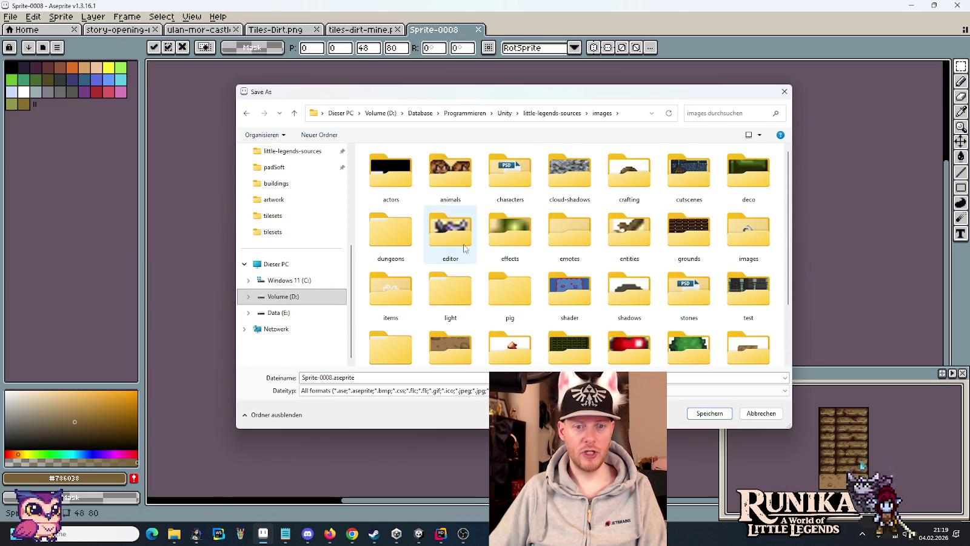
mouse_move(173, 534)
left_click(228, 488)
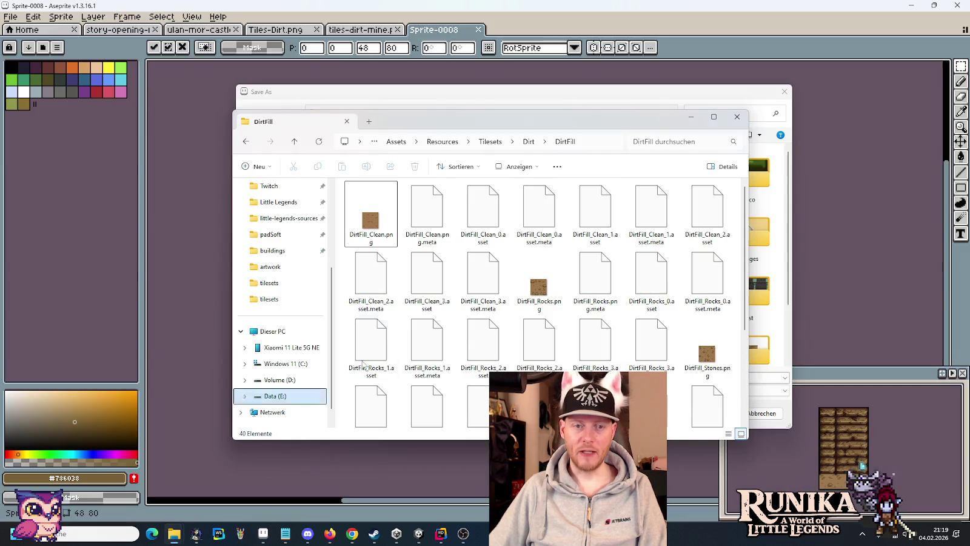
left_click(491, 141)
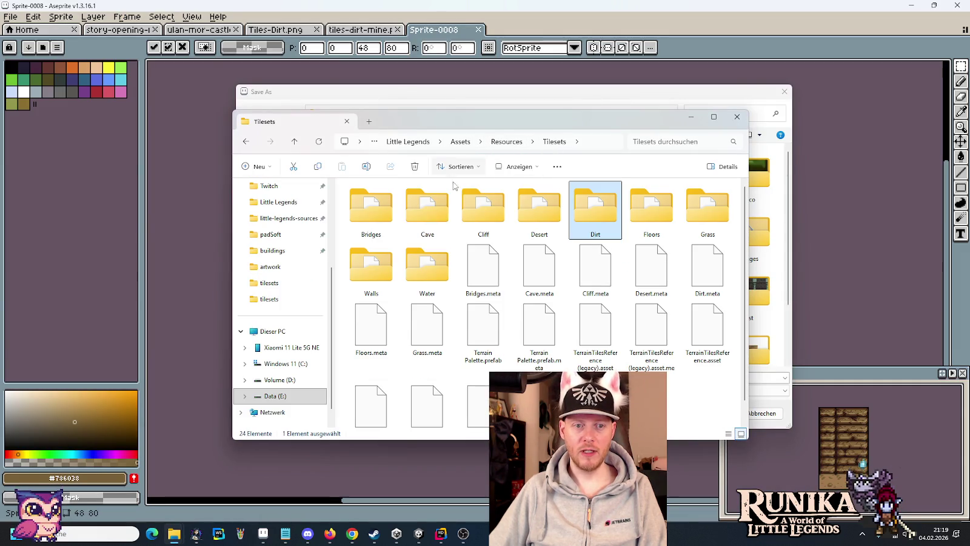
double_click(427, 209)
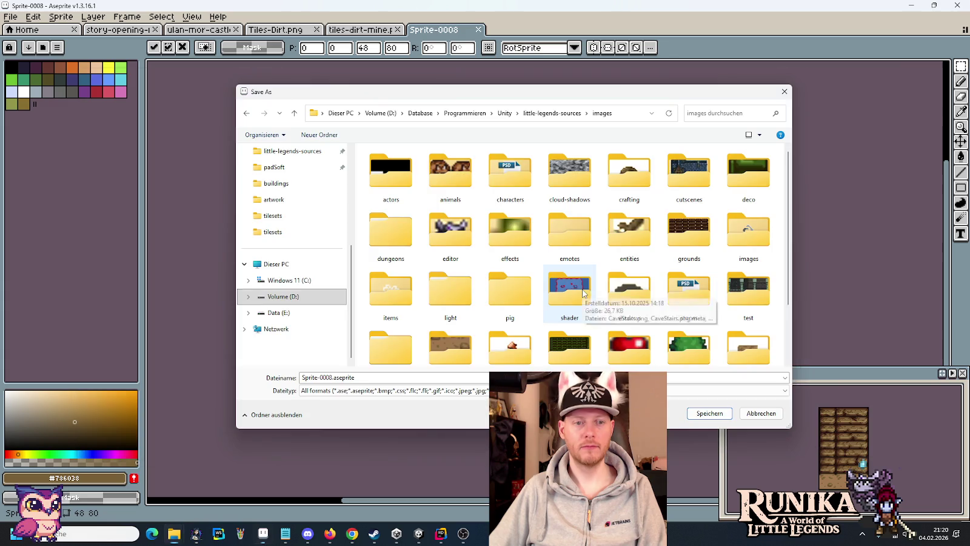
Step: Return to the Save As dialog and open the images/tilesets folder
key("alt+Tab")
key("alt+Tab")
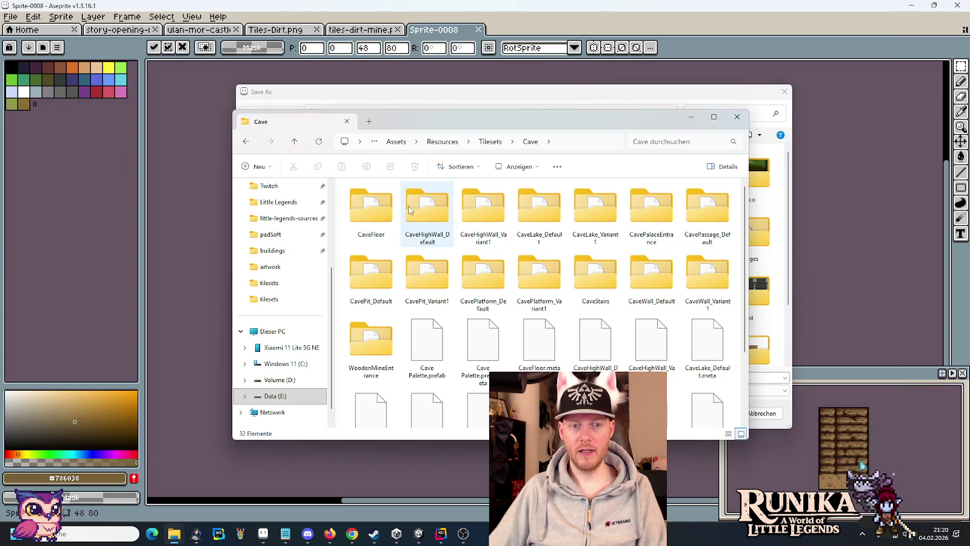
key("alt+Tab")
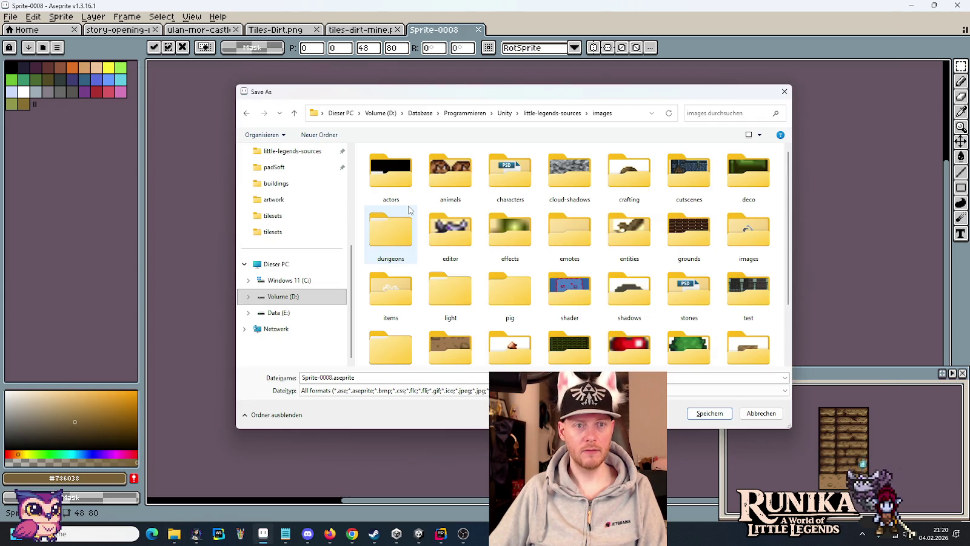
key("alt+Tab")
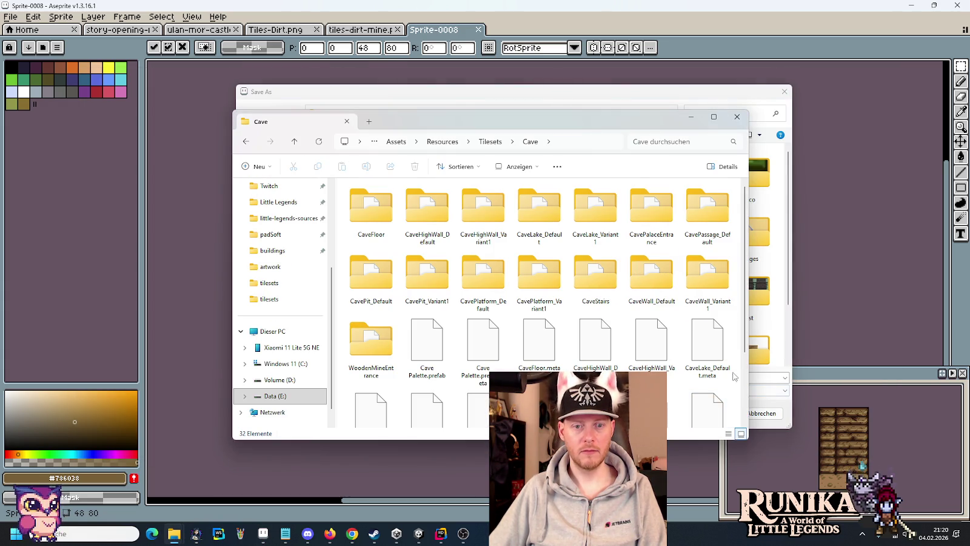
left_click(694, 118)
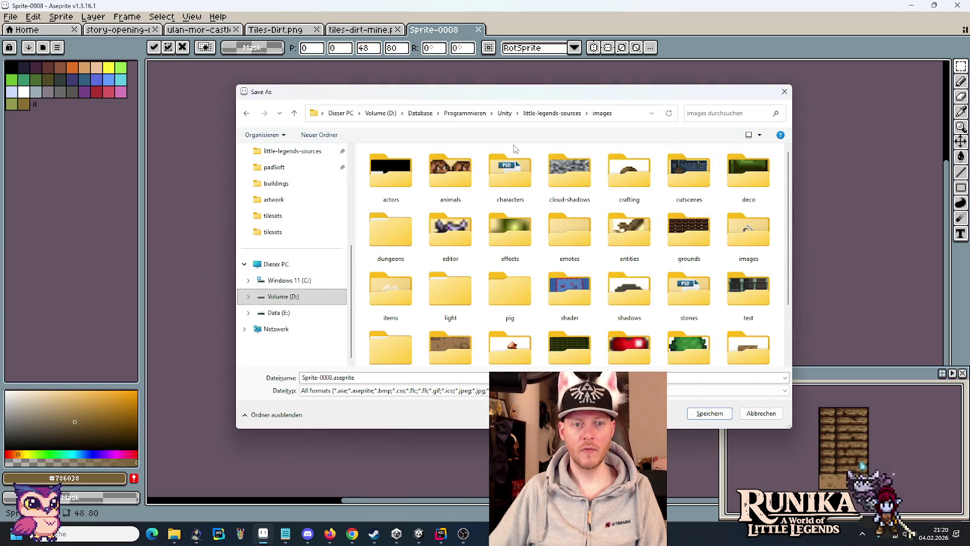
scroll(508, 310, "down", 1)
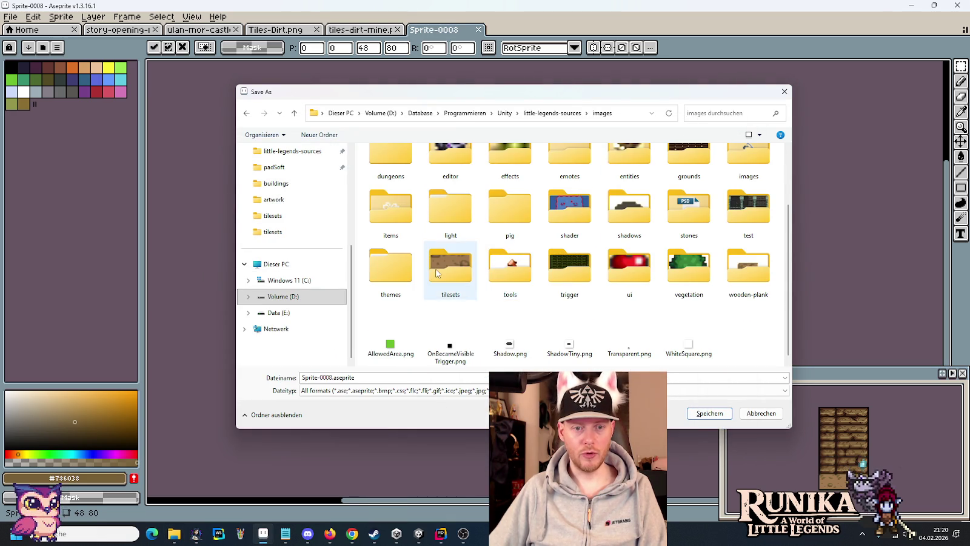
double_click(449, 279)
scroll(437, 225, "down", 2)
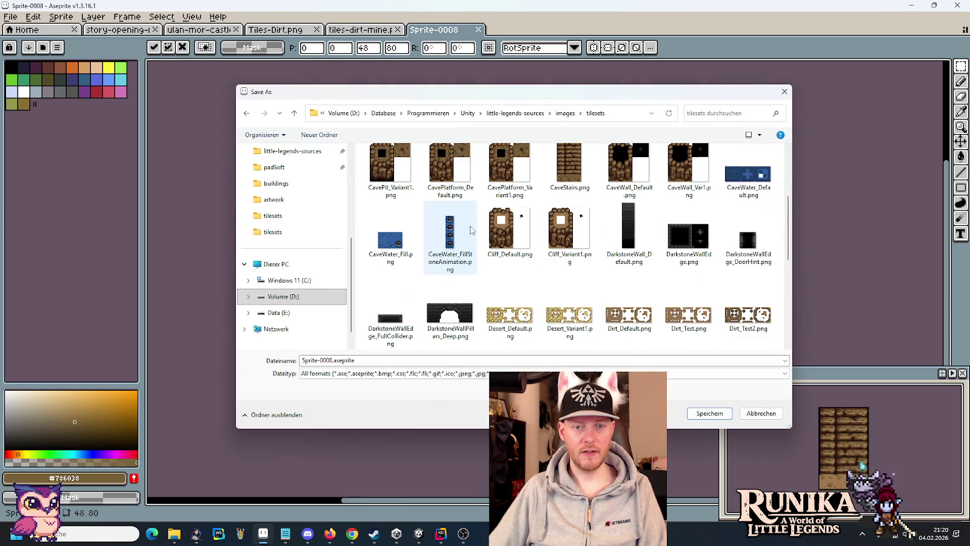
Step: Enter CliffStairs.png as the file name and confirm the save
left_click(441, 360)
type("Cliff")
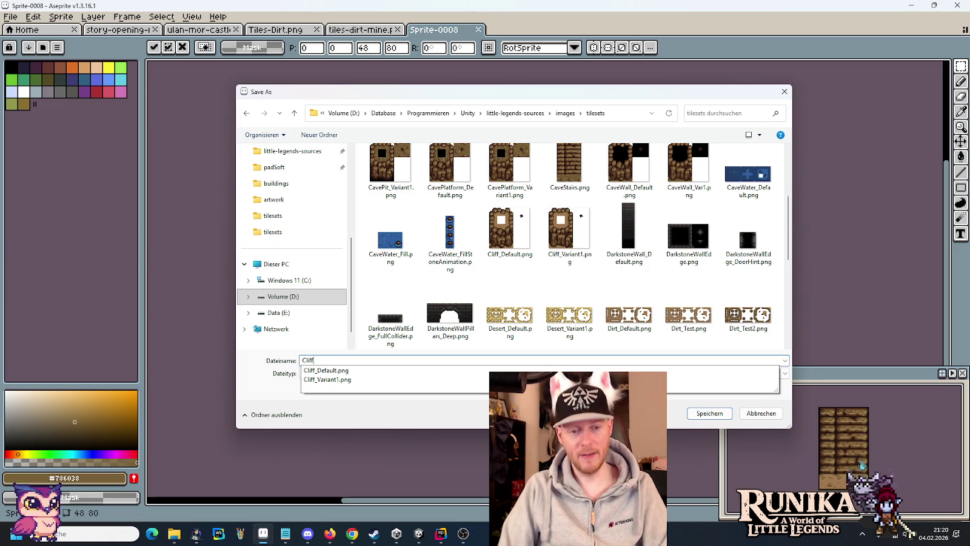
type("Stairs.")
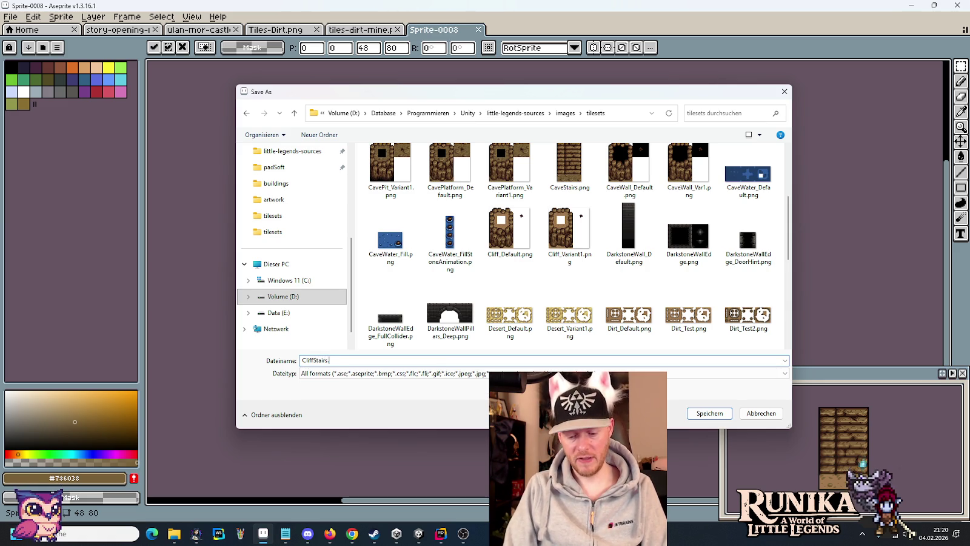
type("png")
key("Return")
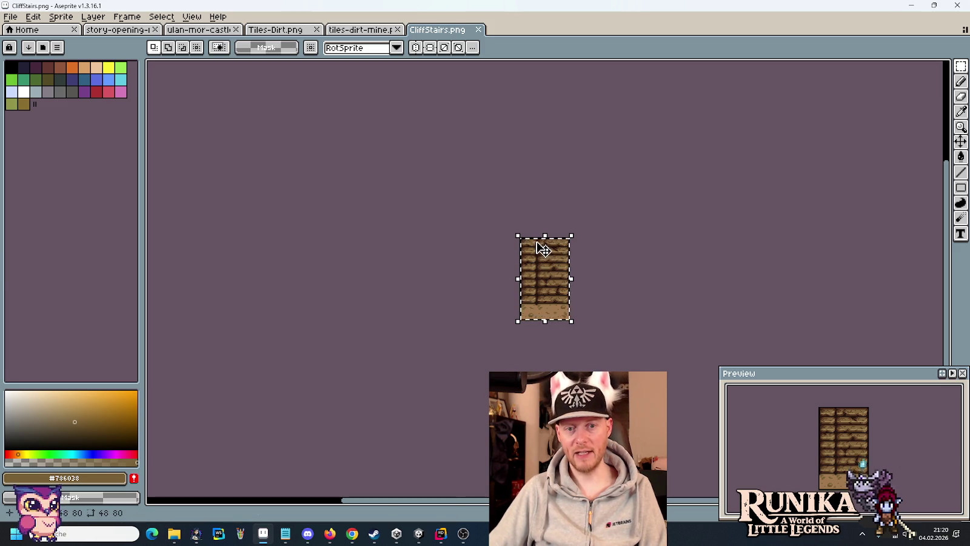
Step: In File Explorer, navigate to the project's Tilesets > Cliff folder
mouse_move(174, 533)
left_click(137, 507)
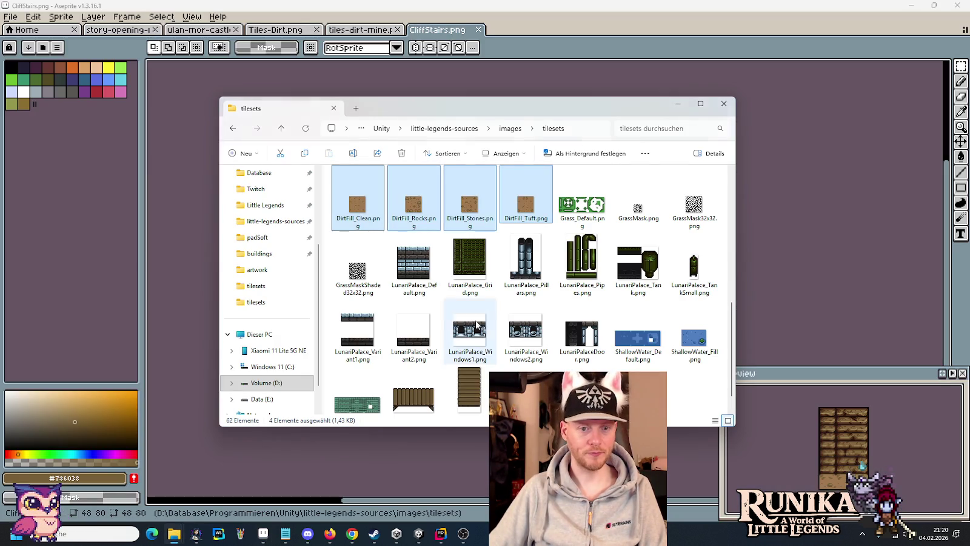
scroll(643, 364, "down", 1)
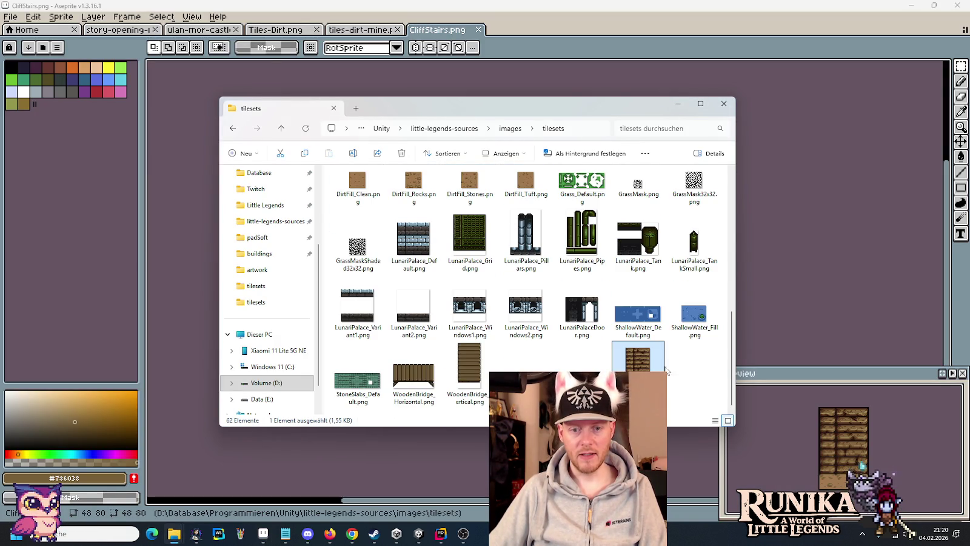
left_click(212, 503)
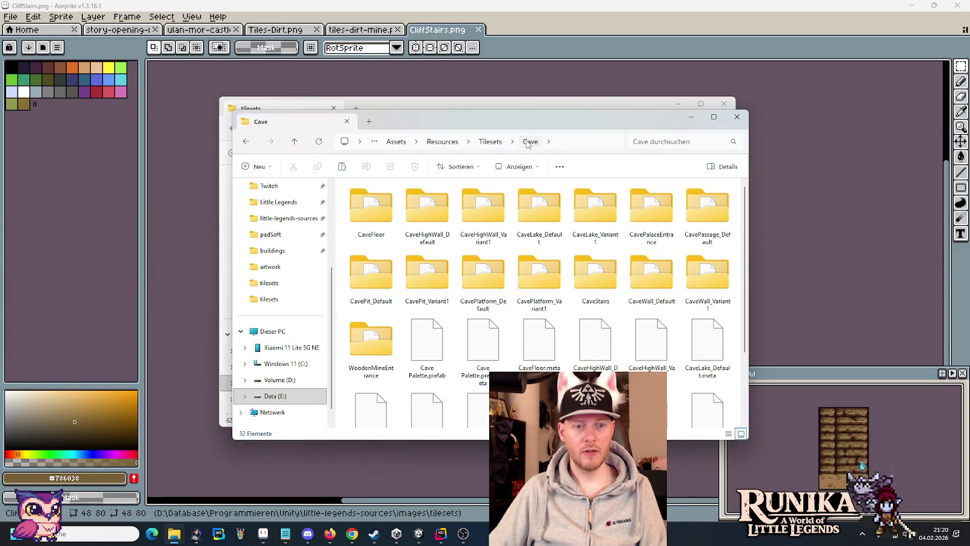
left_click(490, 141)
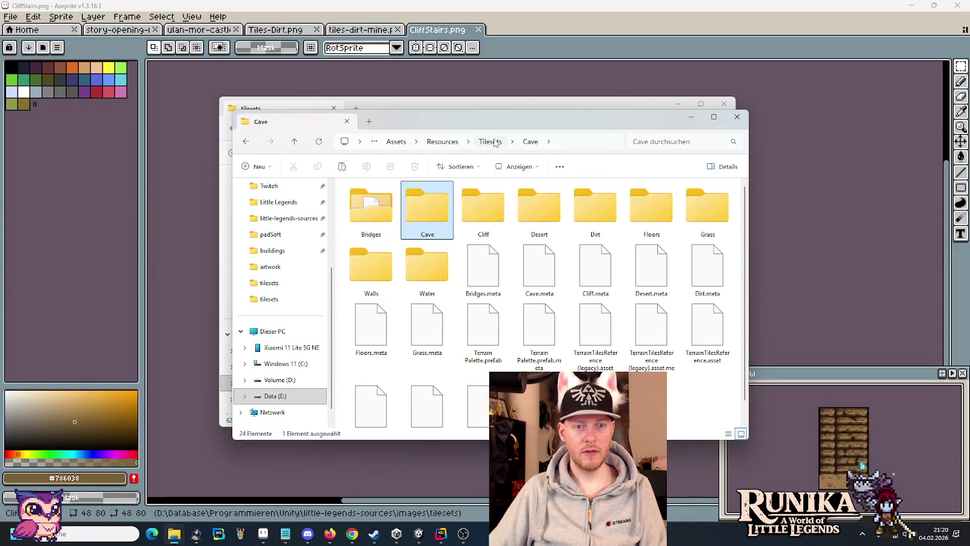
double_click(484, 203)
Step: Create a CliffStairs folder, paste CliffStairs.png into it, and show icons
right_click(409, 310)
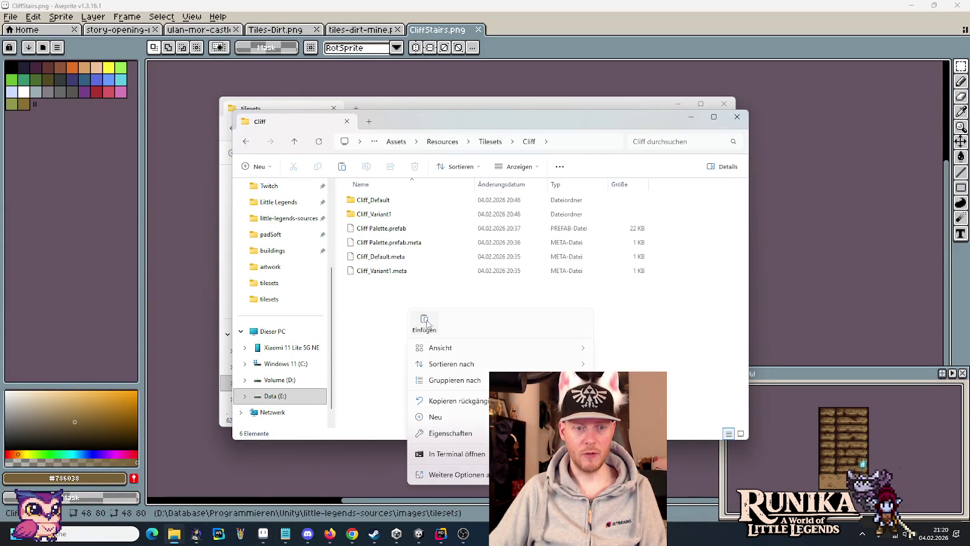
mouse_move(436, 418)
left_click(633, 276)
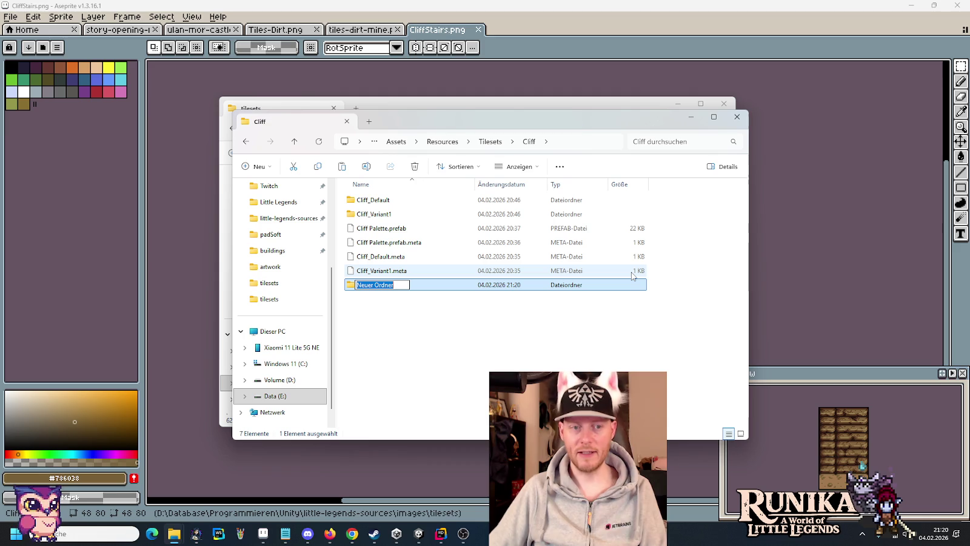
type("Cli")
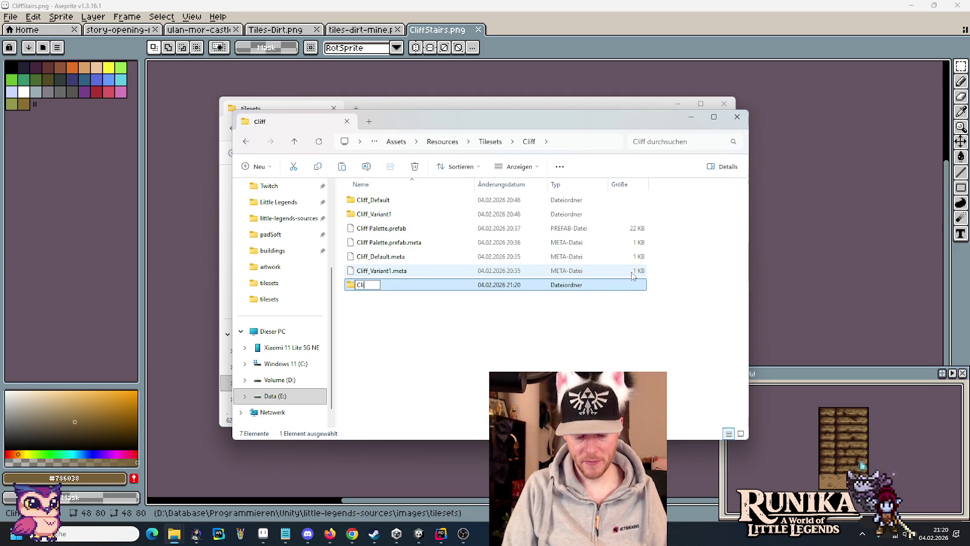
type("ffStairs")
key("Return")
key("Return")
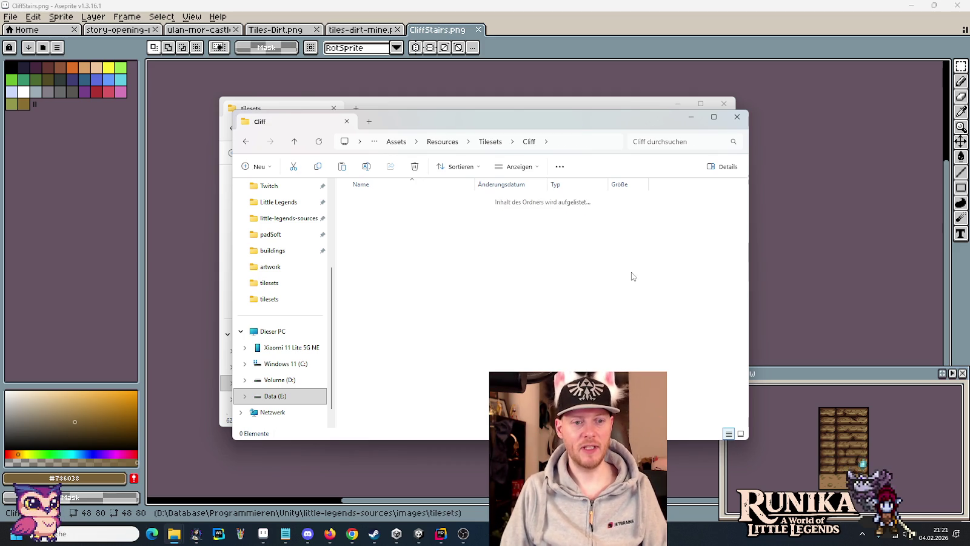
key("ctrl+v")
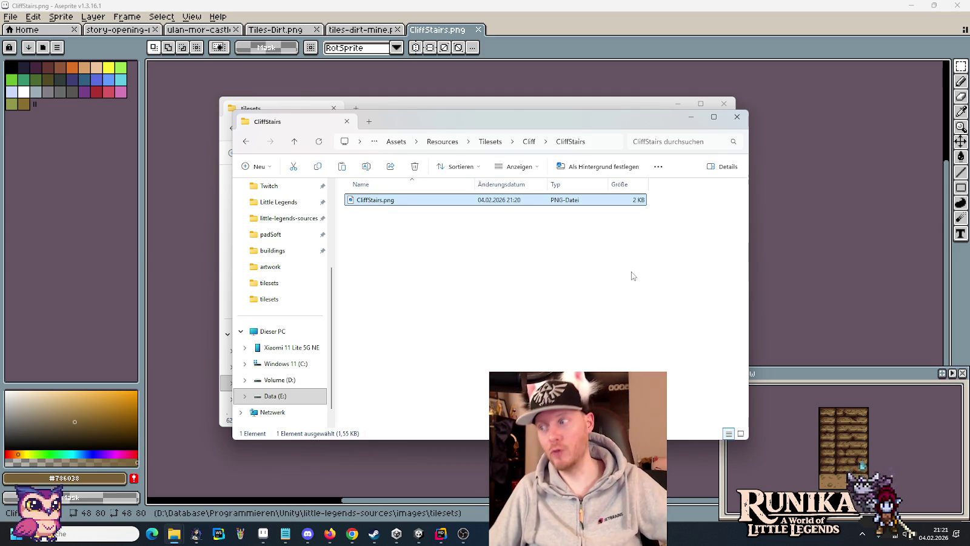
right_click(552, 256)
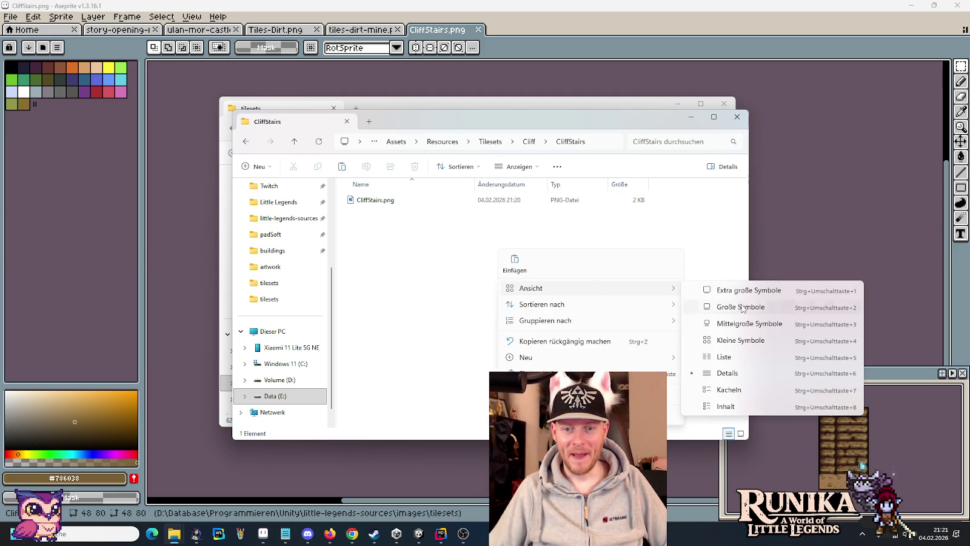
left_click(742, 309)
left_click(418, 534)
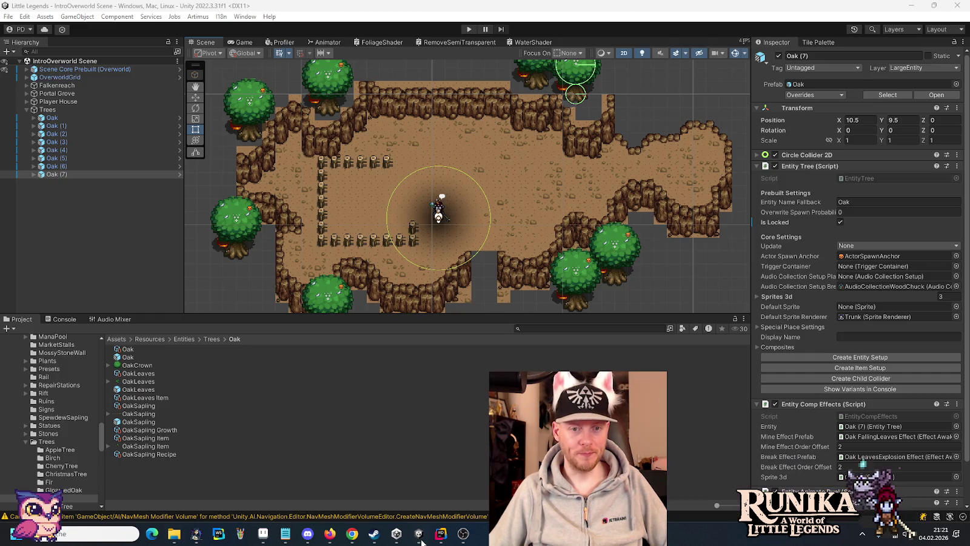
Step: Set the CliffStairs texture's Sprite Mode to Multiple and apply it
scroll(68, 460, "down", 2)
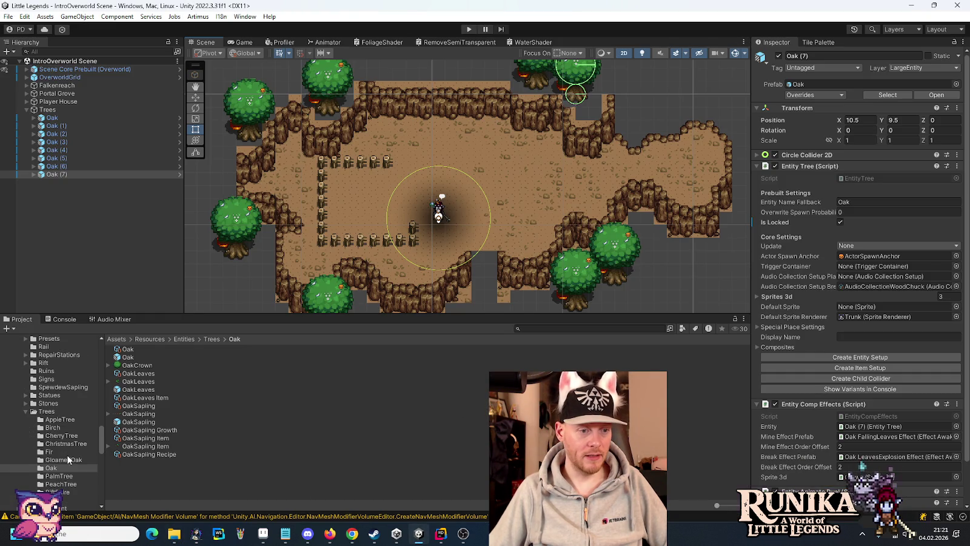
scroll(47, 417, "down", 5)
scroll(36, 449, "down", 5)
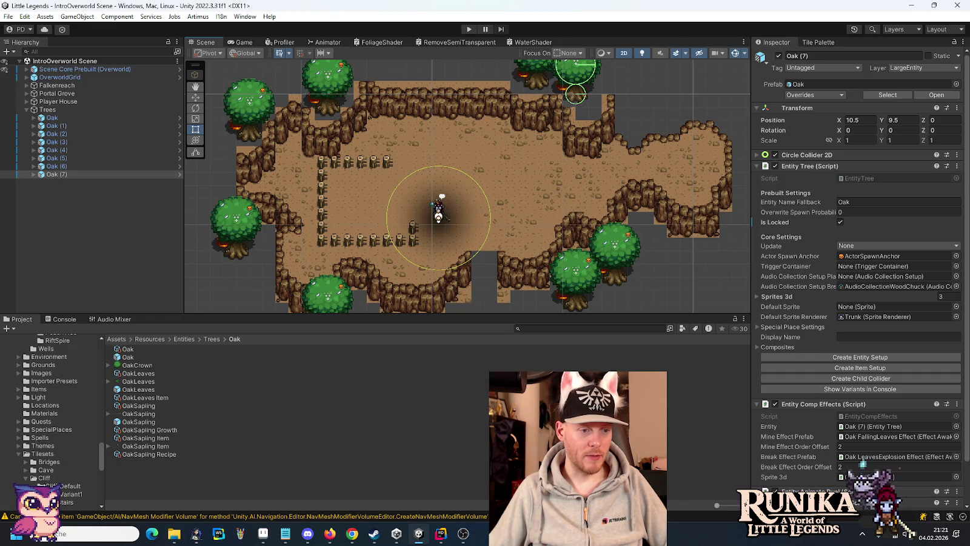
left_click(66, 503)
left_click(124, 350)
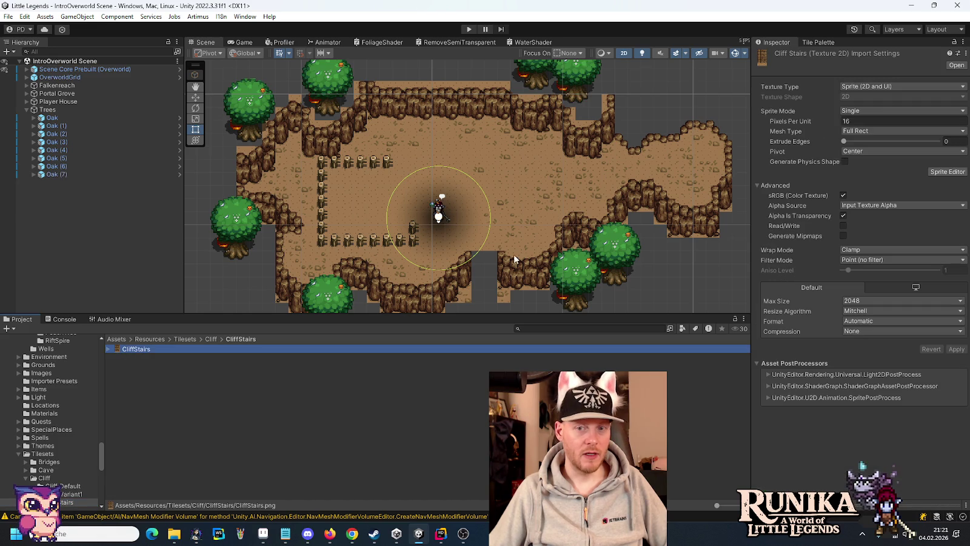
left_click(896, 110)
left_click(884, 133)
left_click(935, 161)
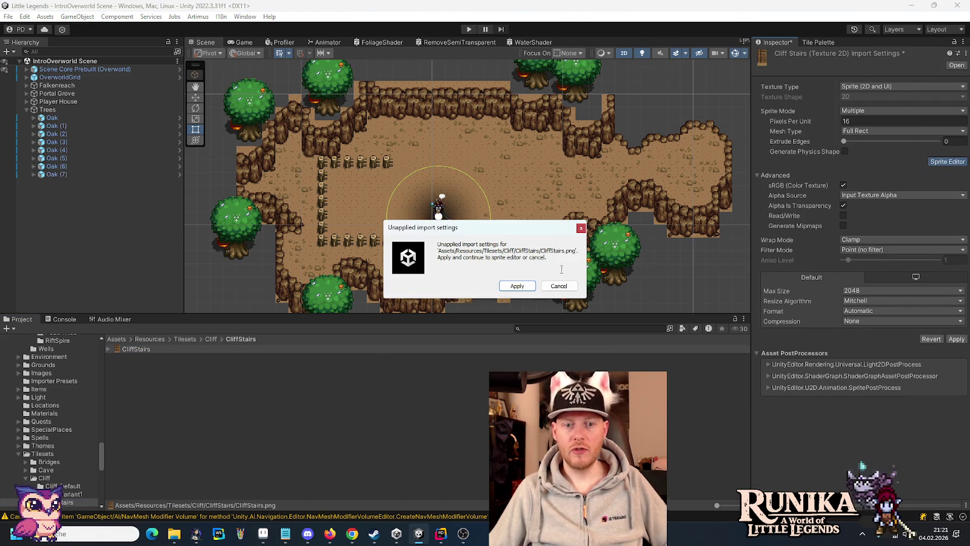
left_click(516, 284)
Step: Slice CliffStairs by cell count into 3 columns and 5 rows and apply
left_click(227, 97)
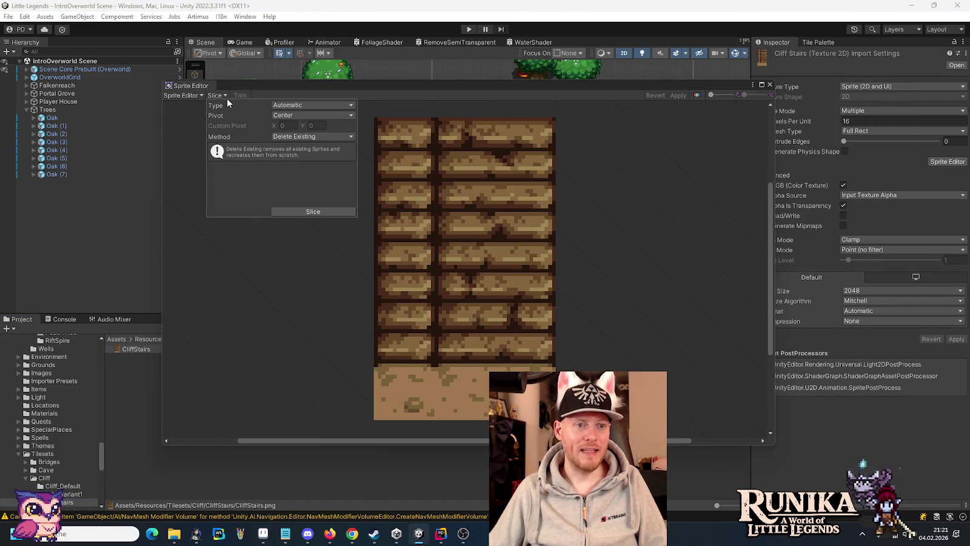
left_click(290, 103)
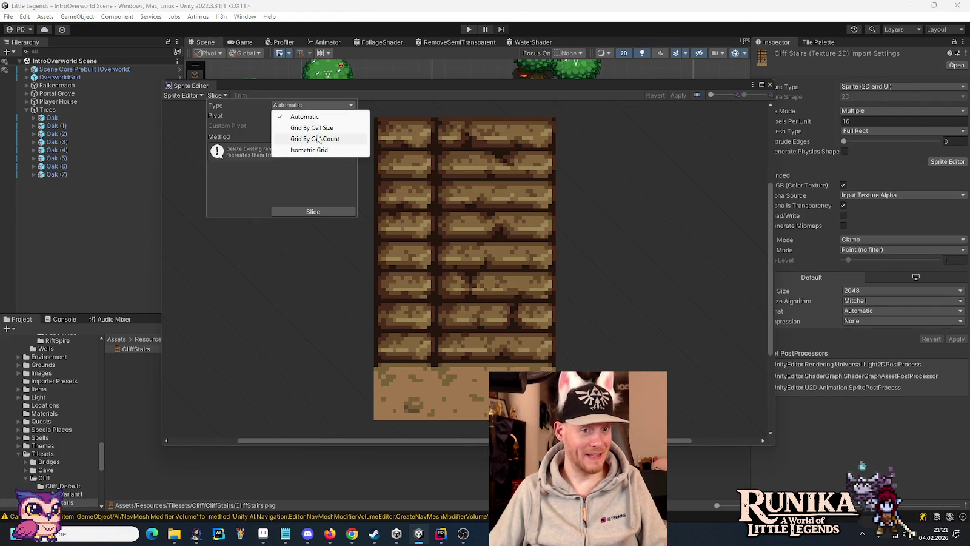
left_click(315, 139)
left_click(294, 115)
type("3")
left_click(328, 116)
type("6")
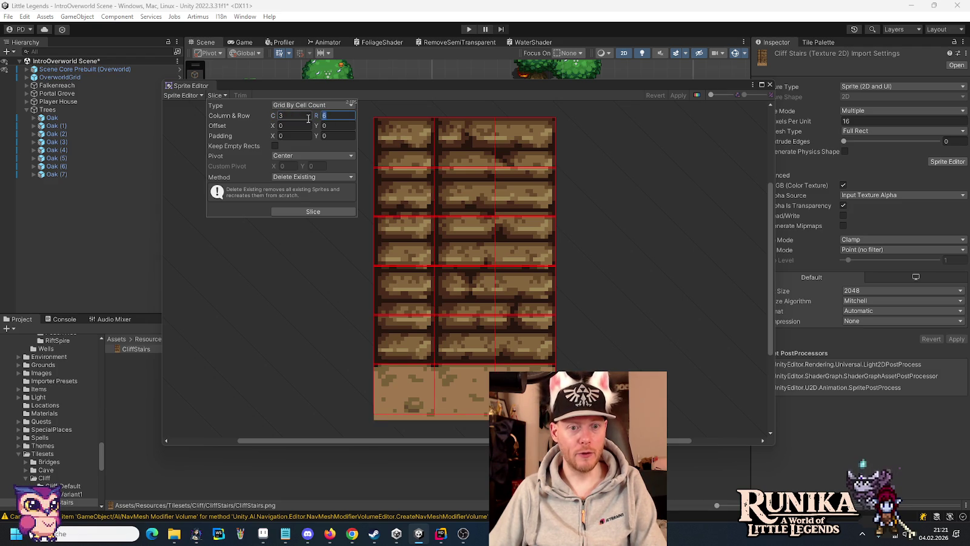
type("5")
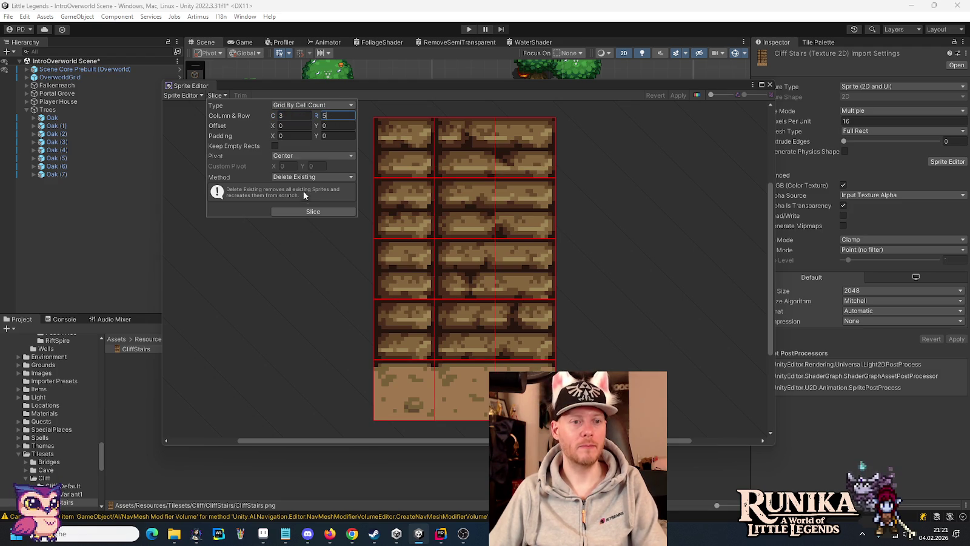
left_click(303, 209)
left_click(678, 96)
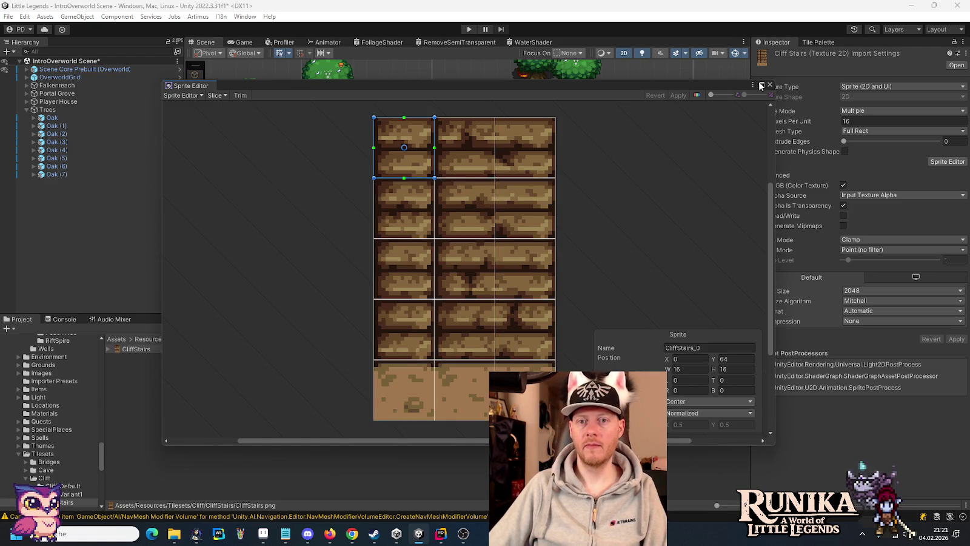
left_click(771, 84)
left_click(813, 43)
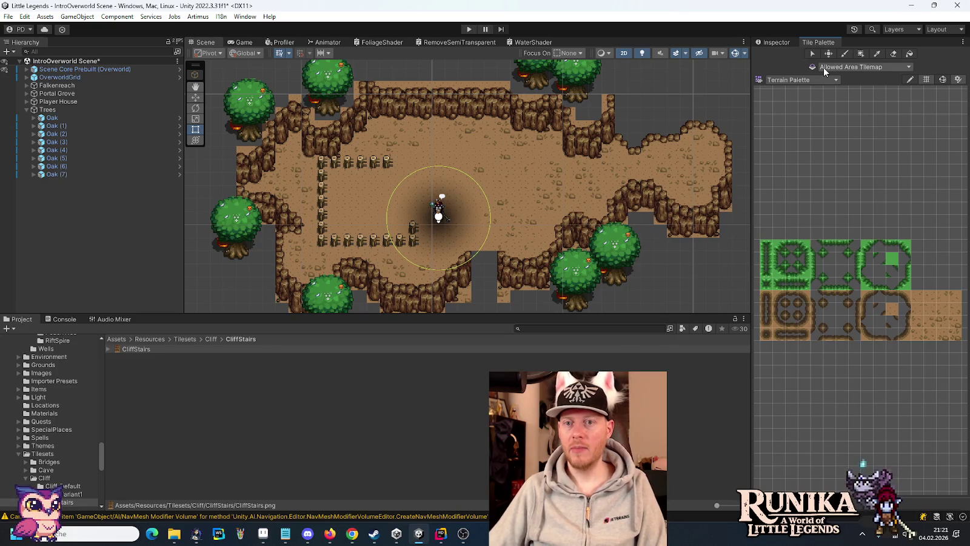
Step: Switch the Tile Palette to the Cliff Palette
left_click(861, 67)
left_click(791, 80)
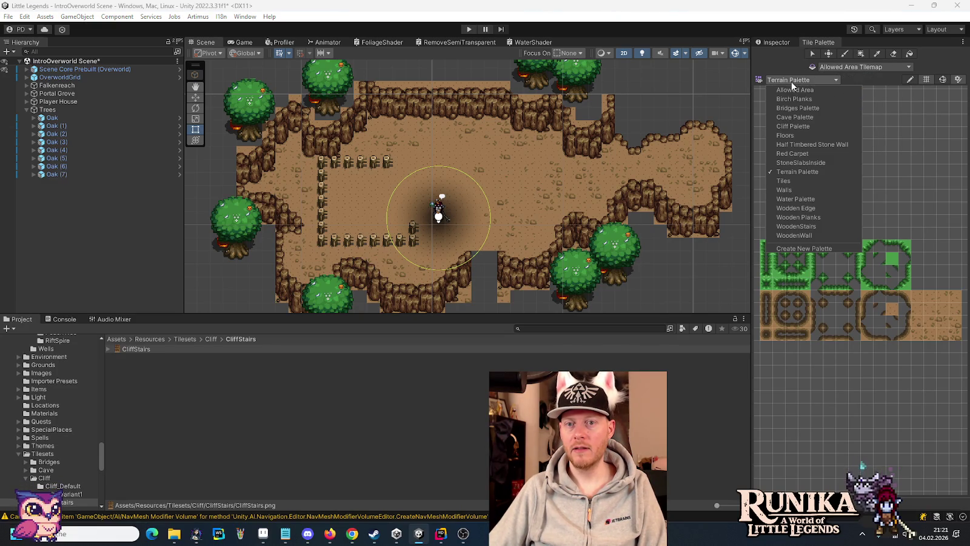
left_click(796, 127)
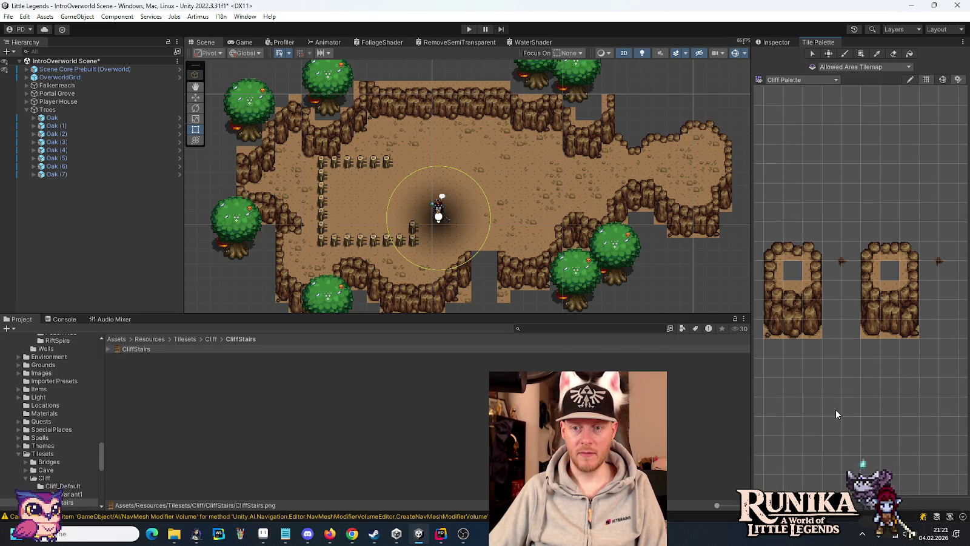
scroll(836, 409, "down", 2)
scroll(864, 395, "down", 2)
Step: Drag CliffStairs into the palette, generating its tiles in Tilesets/Cliff/CliffStairs
left_click(131, 348)
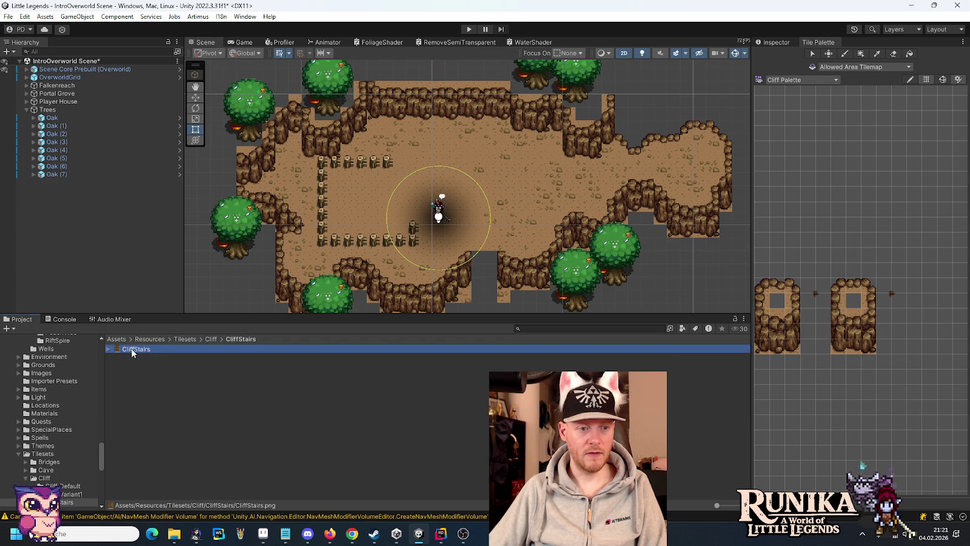
left_click_drag(131, 349, 916, 292)
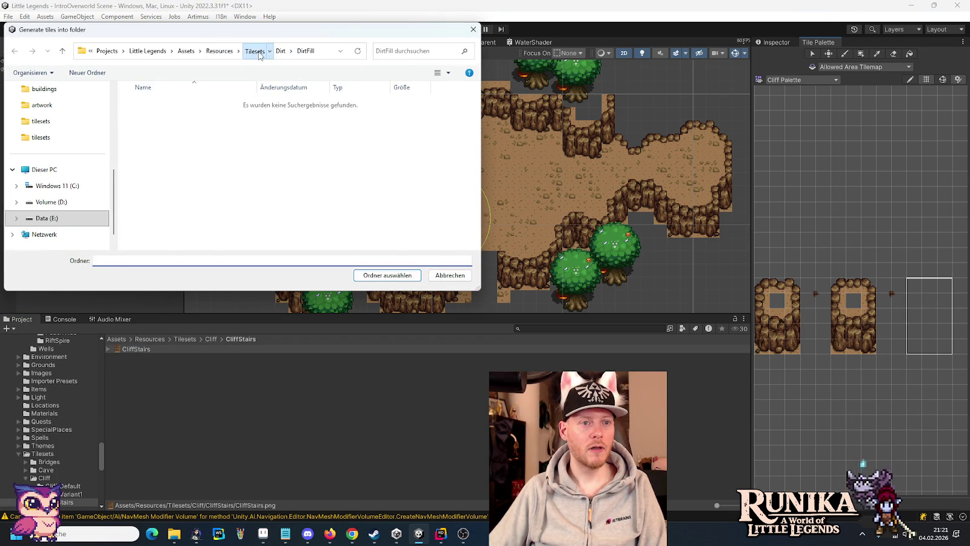
left_click(259, 55)
double_click(147, 131)
double_click(148, 132)
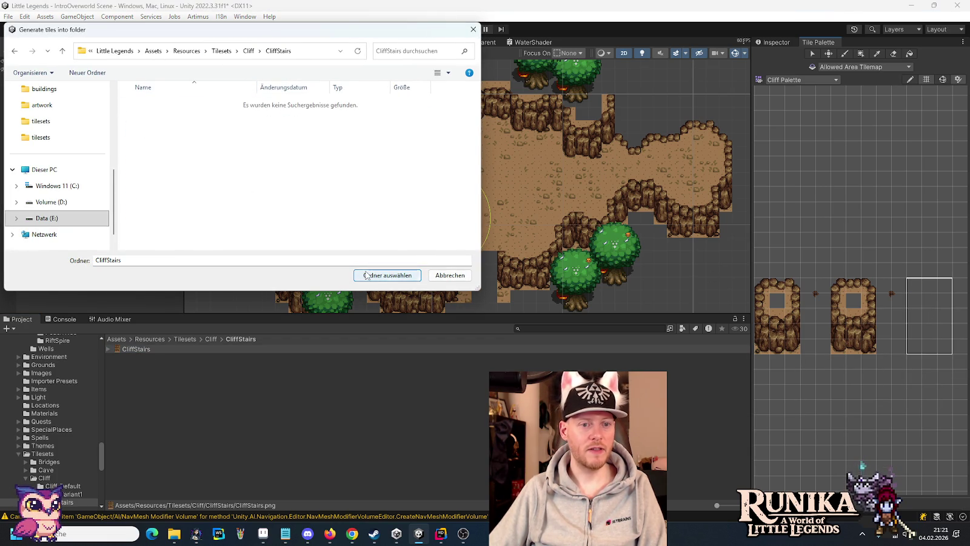
left_click(366, 275)
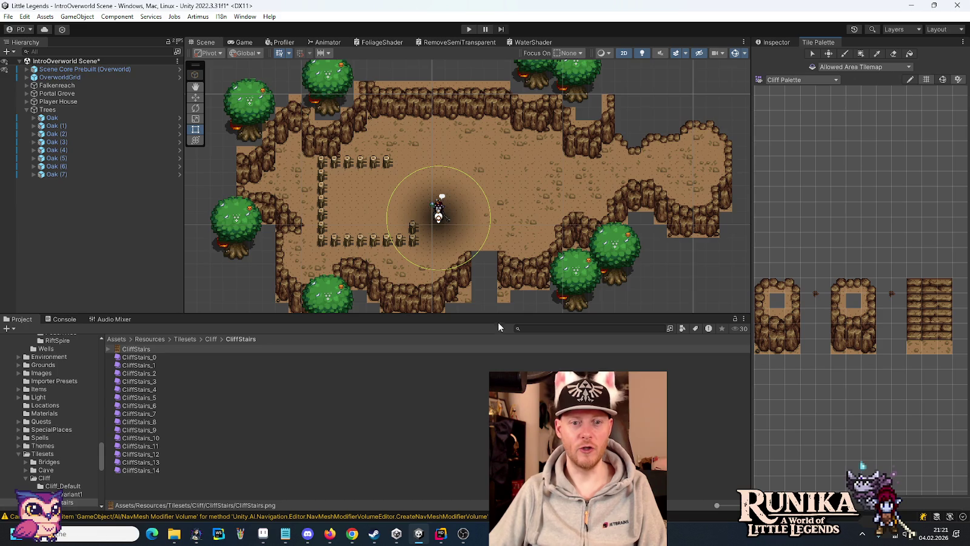
Step: Select the Cliffs tilemap, pick the stair tiles, and paint them into the cliff gap
scroll(491, 279, "up", 2)
scroll(493, 277, "up", 2)
scroll(482, 218, "up", 2)
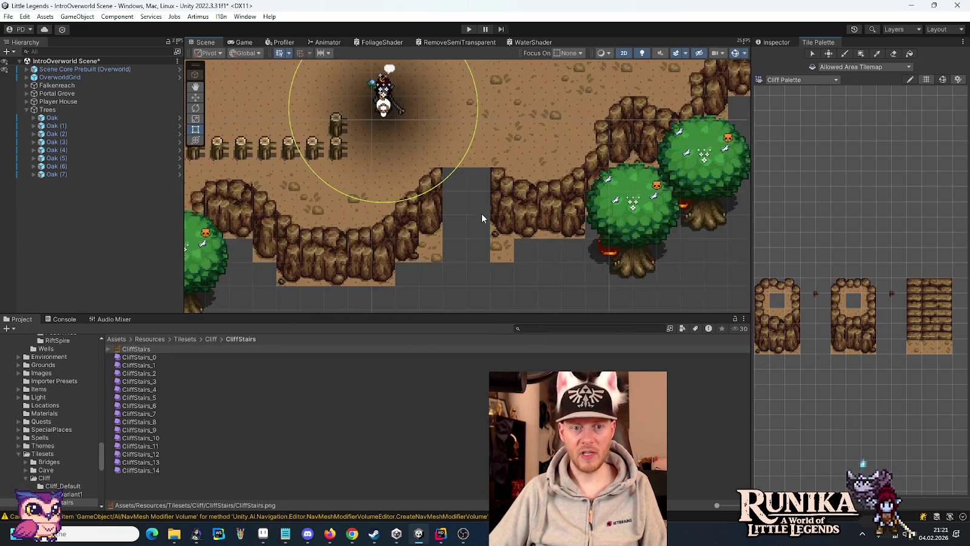
scroll(482, 214, "up", 1)
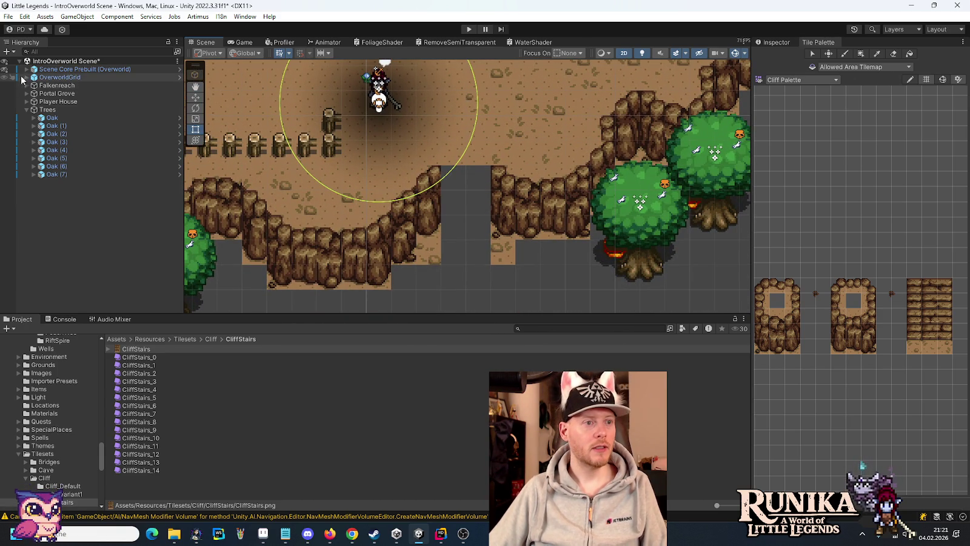
left_click(26, 77)
left_click(61, 133)
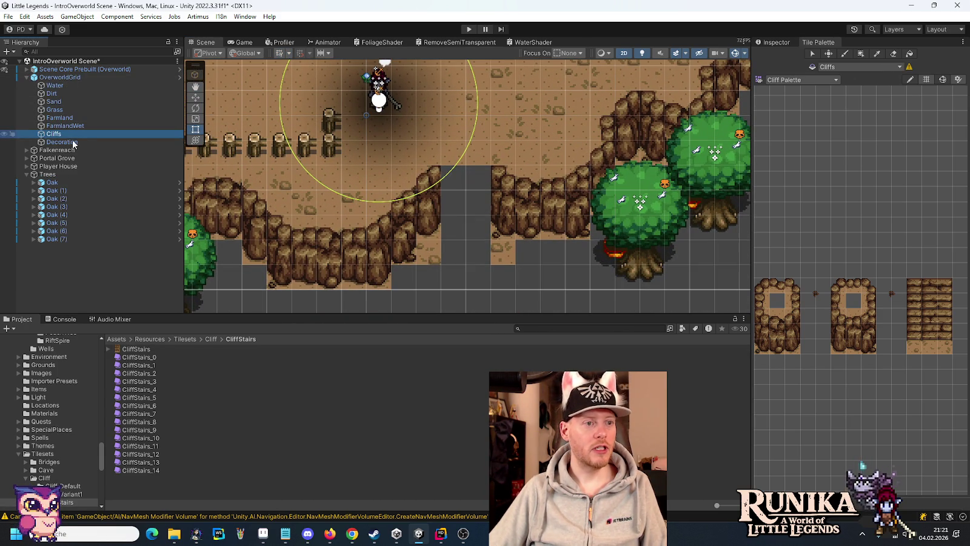
left_click_drag(948, 287, 928, 286)
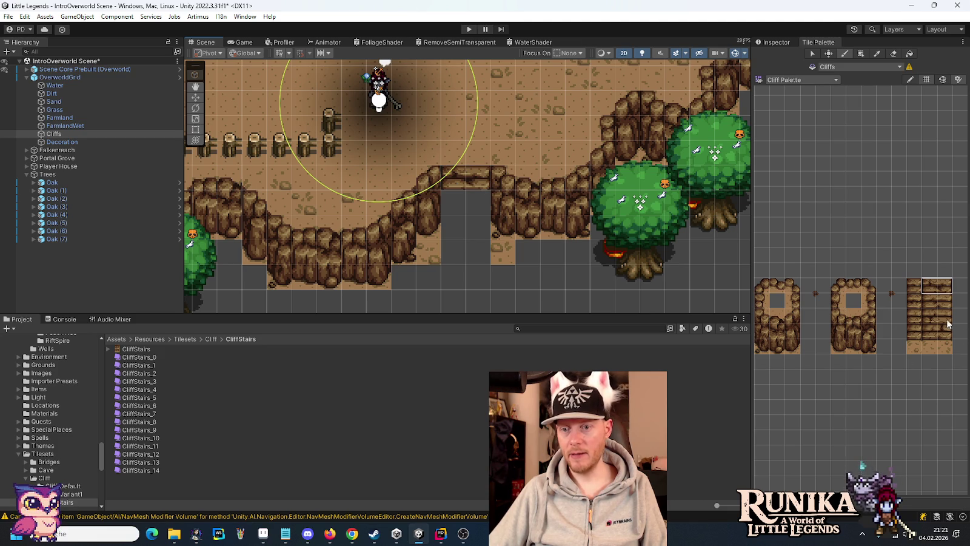
left_click_drag(948, 317, 934, 336)
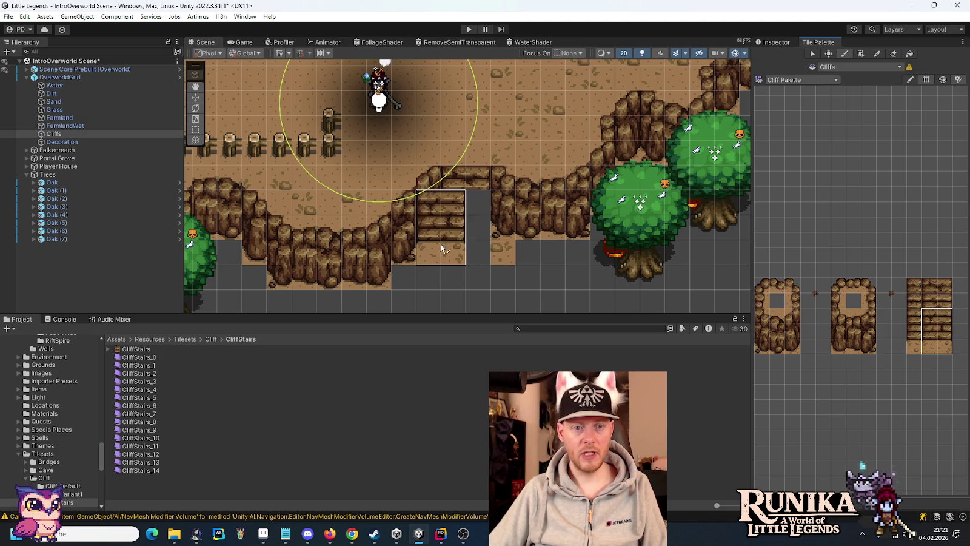
left_click(510, 252)
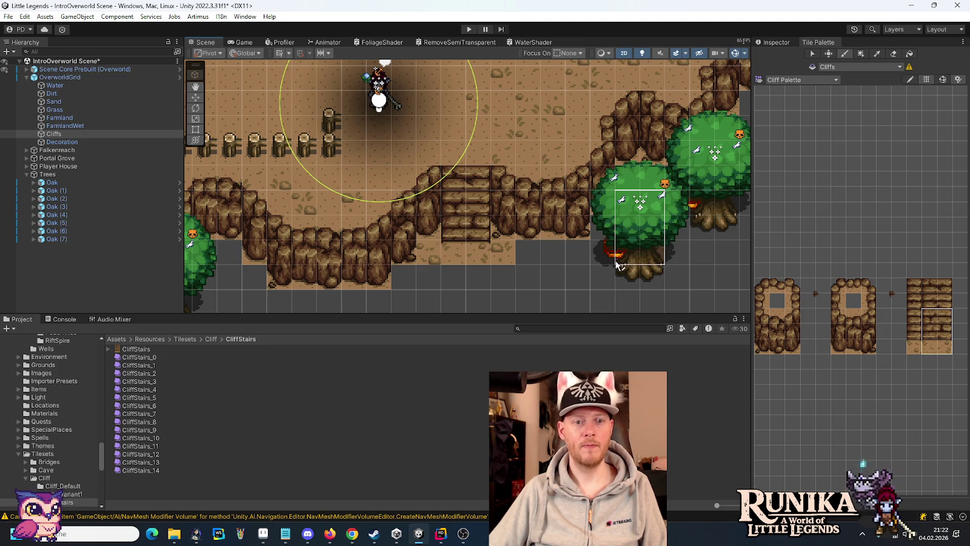
Step: Switch to the Move tool and pan the scene to the fences, stairs and trees
scroll(481, 246, "up", 2)
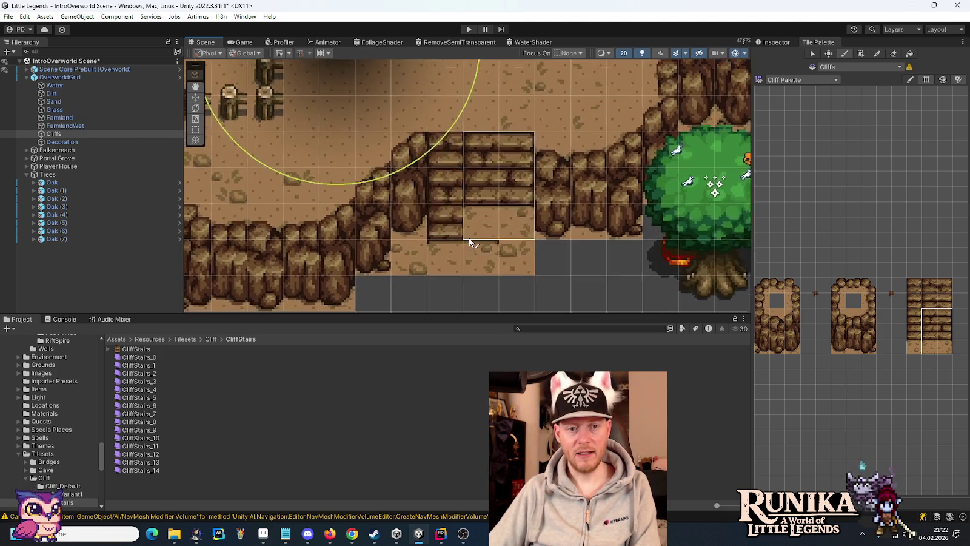
scroll(470, 242, "up", 2)
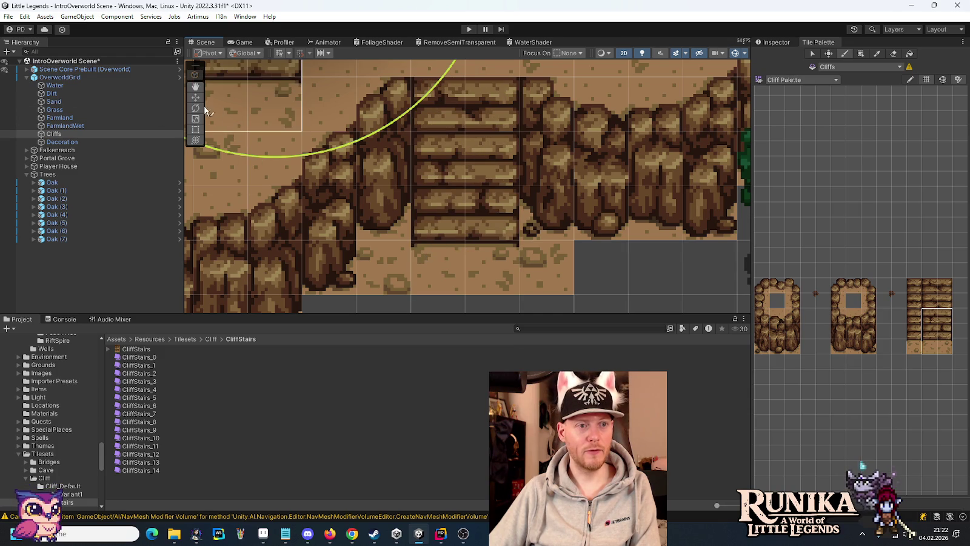
left_click(195, 97)
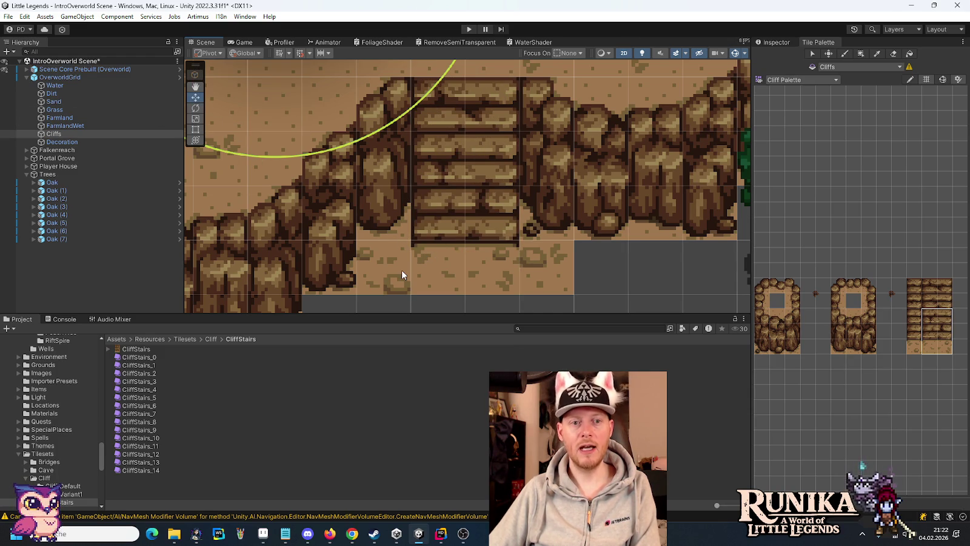
scroll(401, 273, "down", 2)
scroll(412, 267, "down", 1)
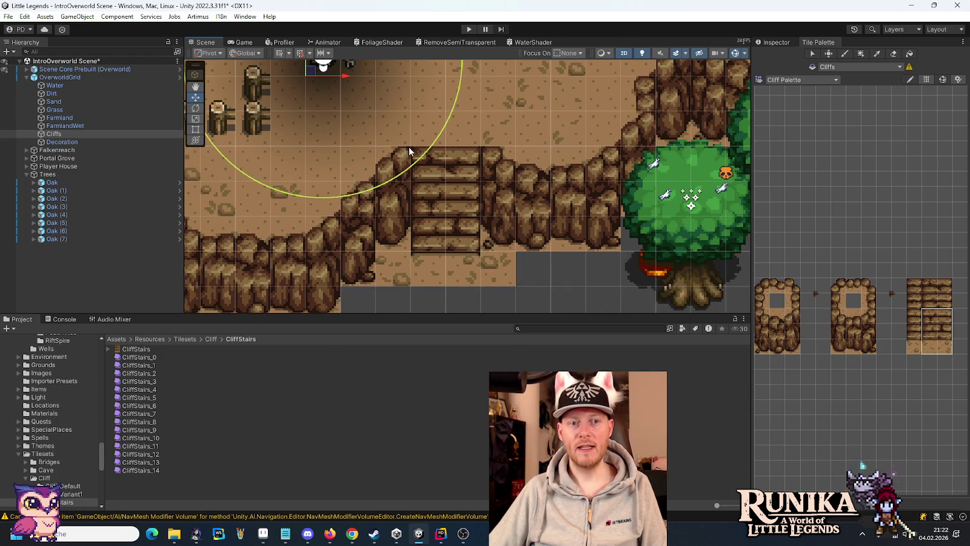
scroll(474, 257, "down", 3)
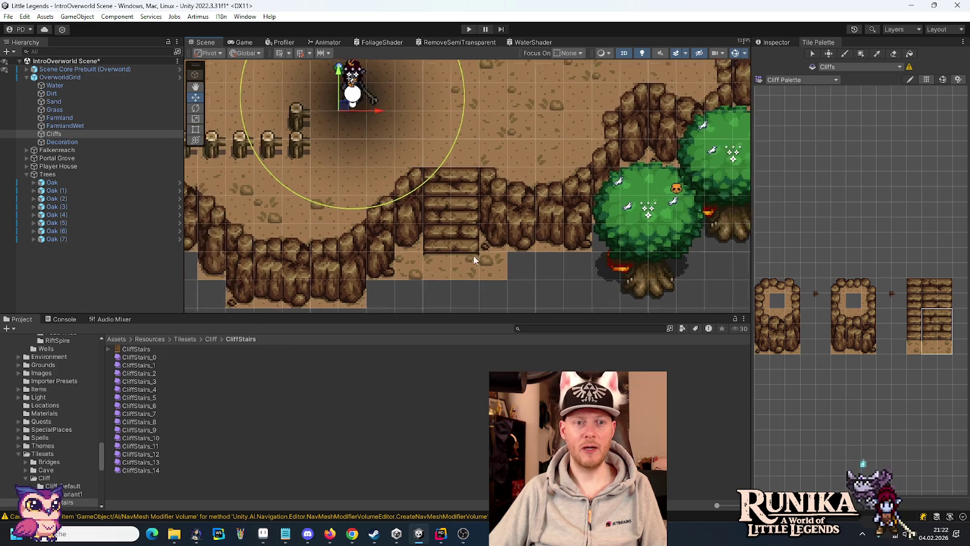
scroll(474, 260, "down", 1)
left_click_drag(371, 85, 382, 161)
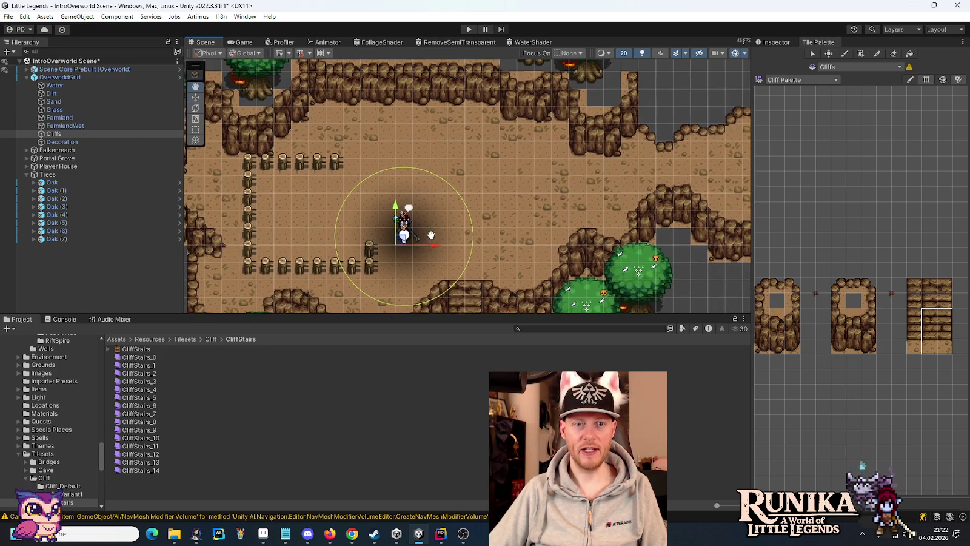
scroll(472, 193, "down", 3)
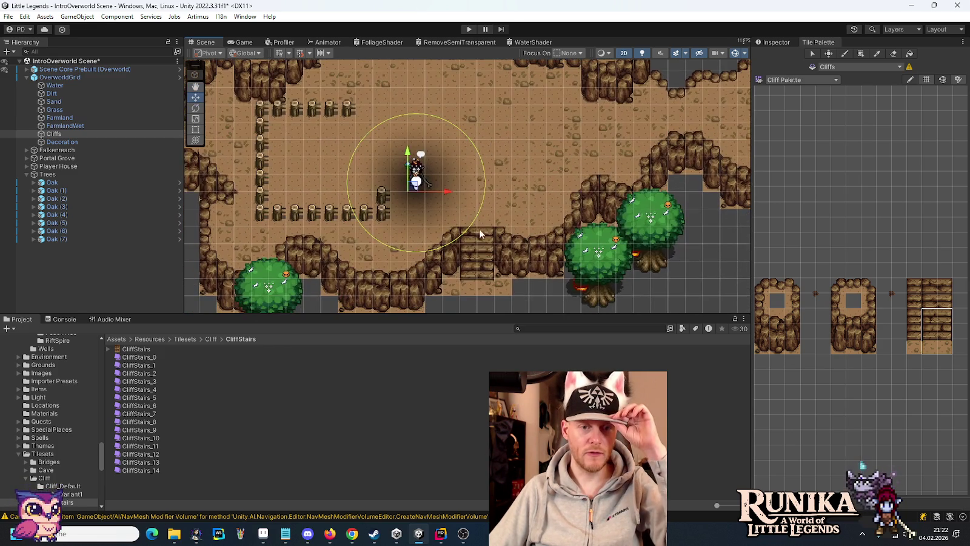
scroll(482, 230, "down", 1)
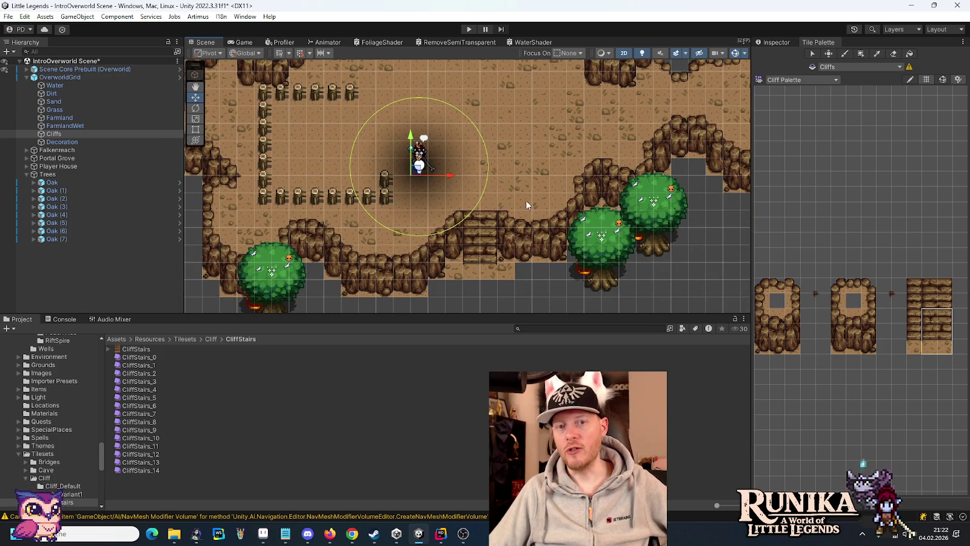
mouse_move(565, 189)
left_mouse_down()
mouse_move(345, 222)
mouse_move(545, 206)
mouse_move(565, 190)
left_mouse_up()
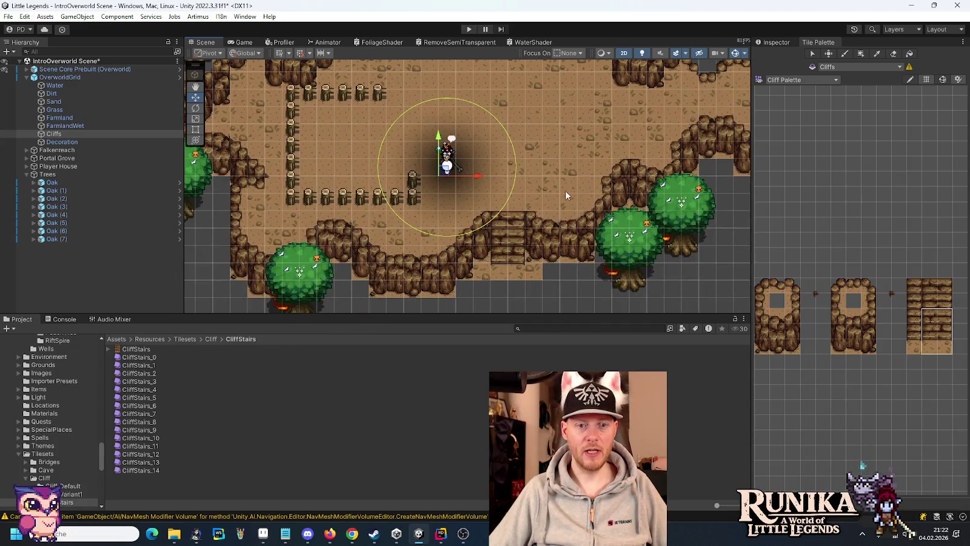
left_click_drag(518, 245, 609, 149)
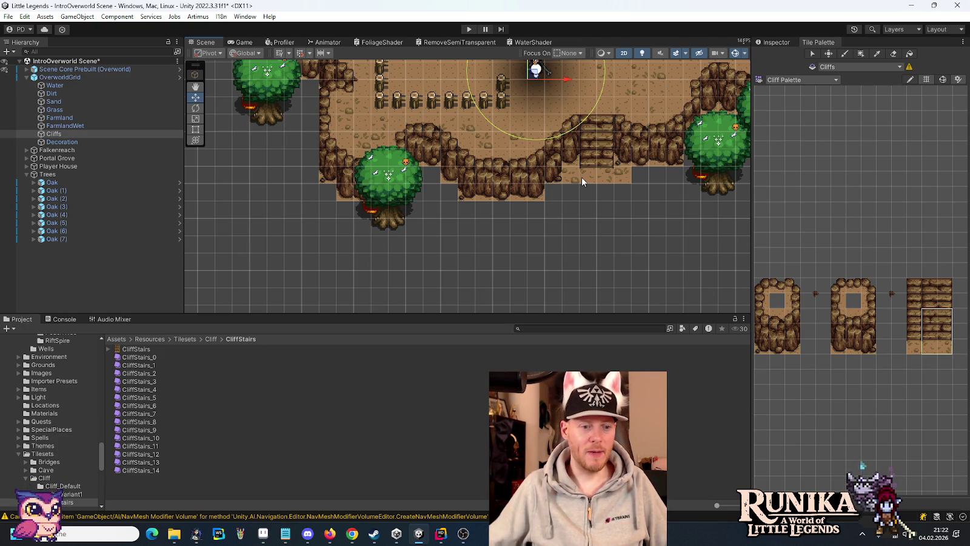
Step: Switch to Aseprite's story-opening-full.png tab and center the huts and character
left_click(263, 533)
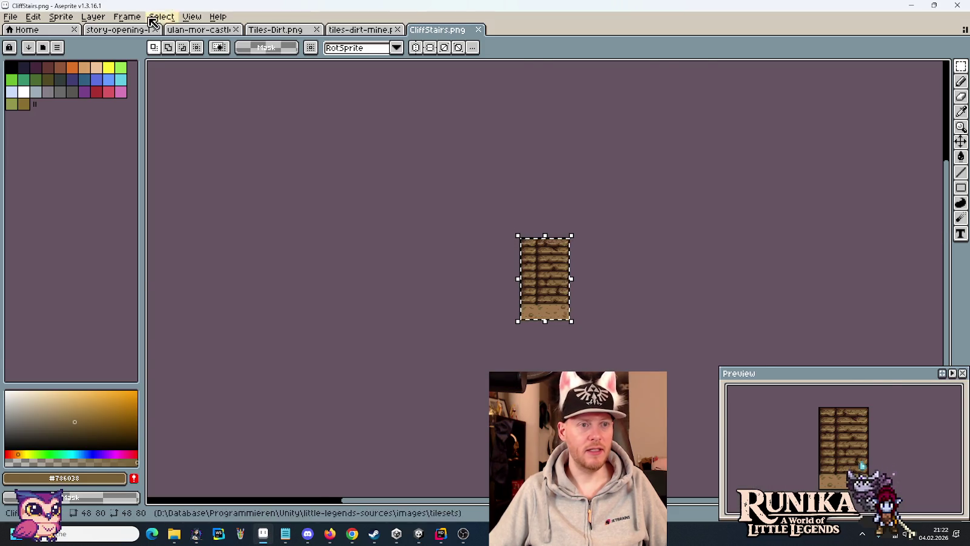
left_click(130, 30)
left_click_drag(502, 494, 550, 284)
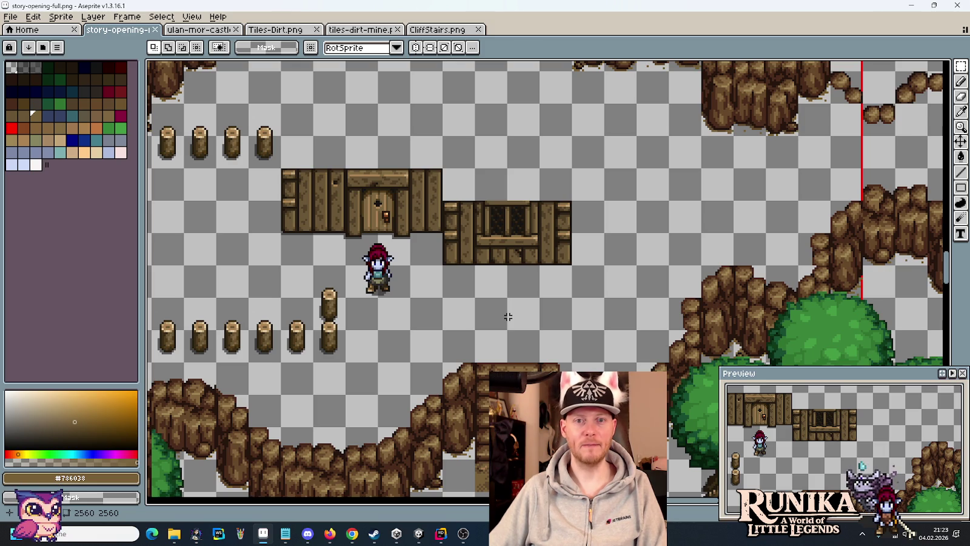
left_click(10, 16)
Step: Open tileset-cobblestone-path.png from the artwork/tilesets folder
left_click(24, 42)
scroll(667, 303, "down", 2)
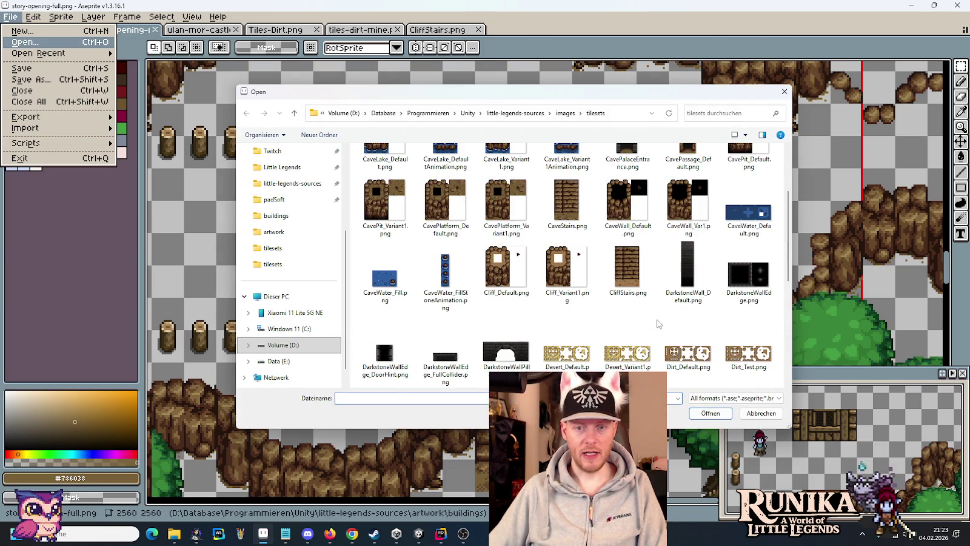
left_click(506, 115)
double_click(510, 172)
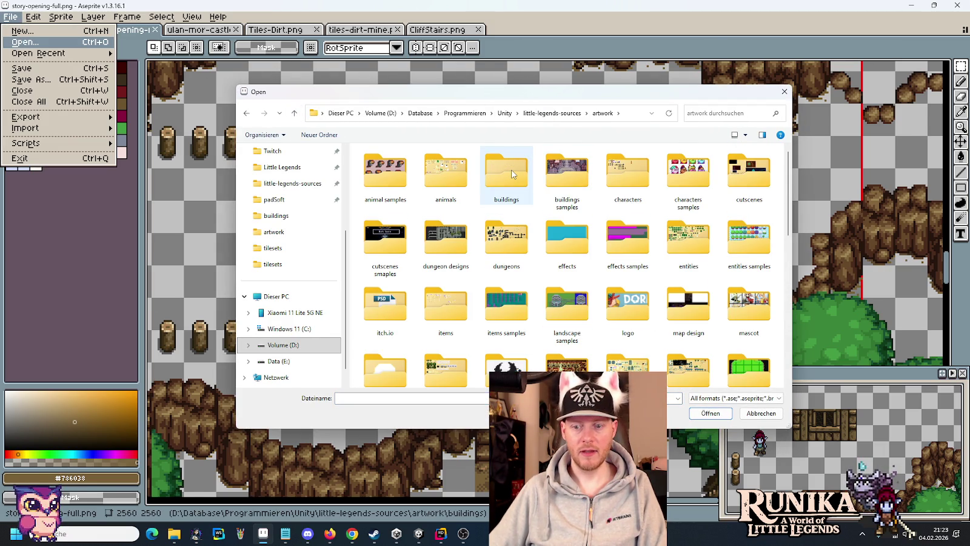
scroll(532, 211, "down", 3)
double_click(567, 261)
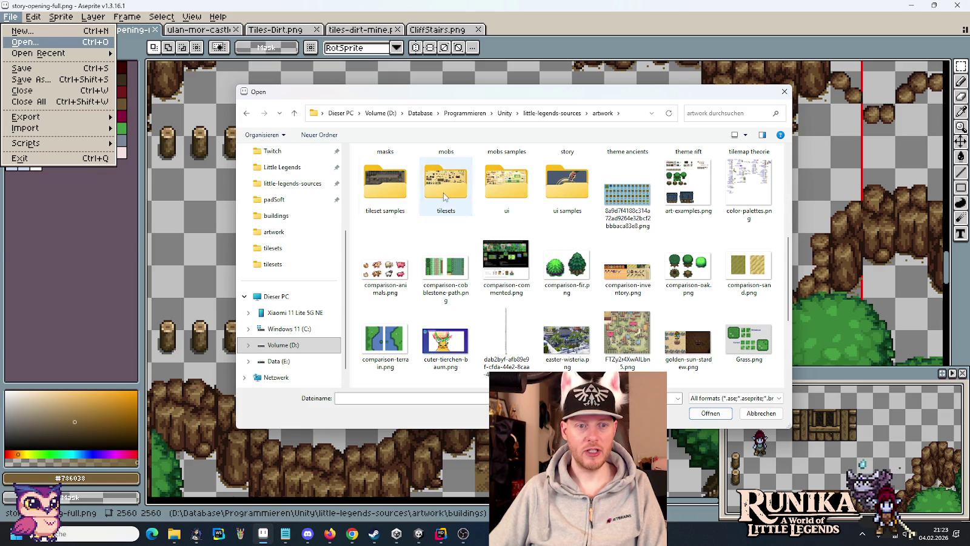
scroll(486, 224, "down", 1)
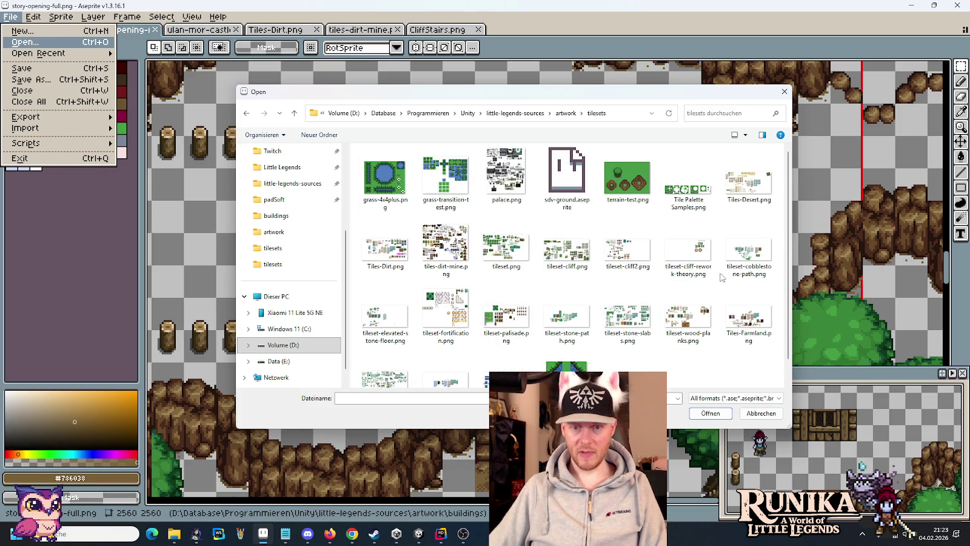
double_click(748, 249)
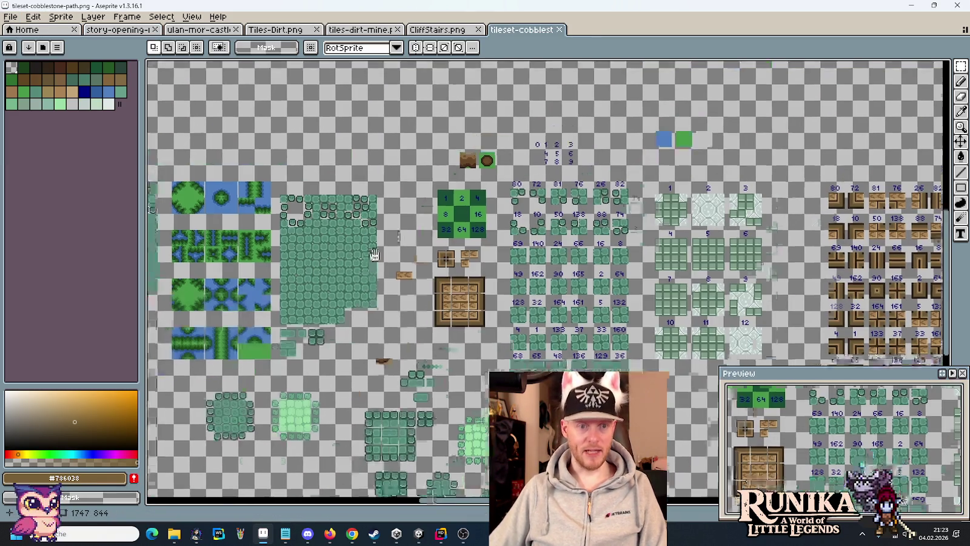
Step: Select both cobblestone tile groups, then go back to story-opening-full.png
left_click_drag(375, 255, 484, 134)
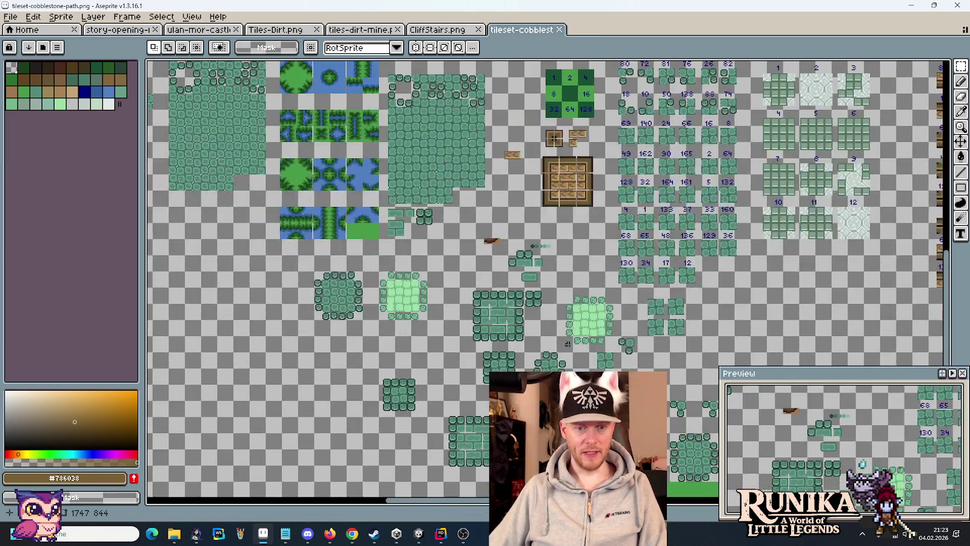
scroll(477, 175, "down", 3)
scroll(656, 284, "up", 3)
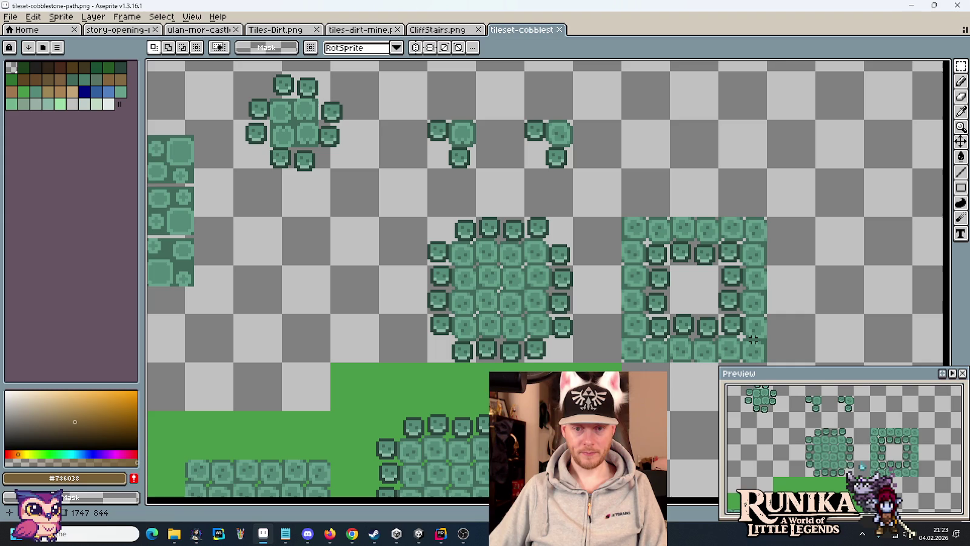
left_click_drag(768, 362, 428, 216)
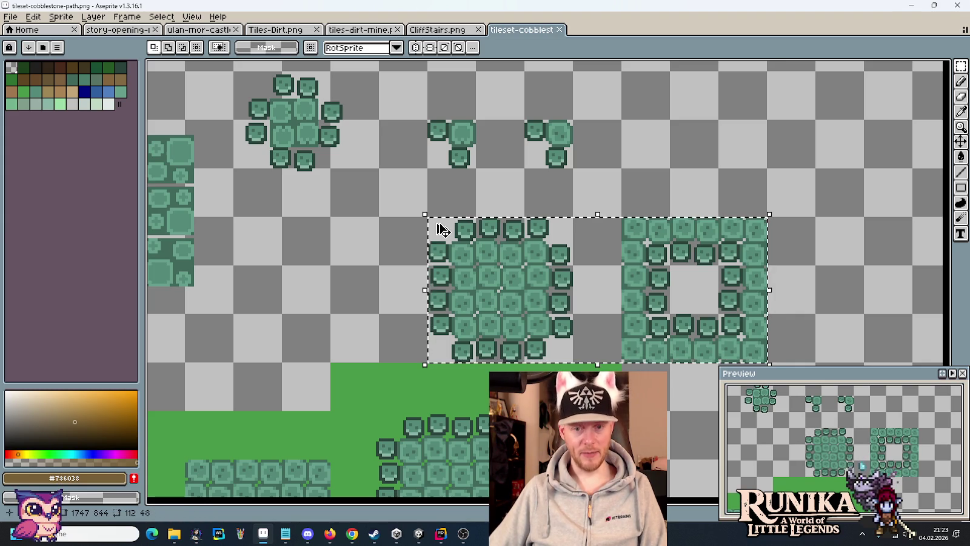
left_click(106, 30)
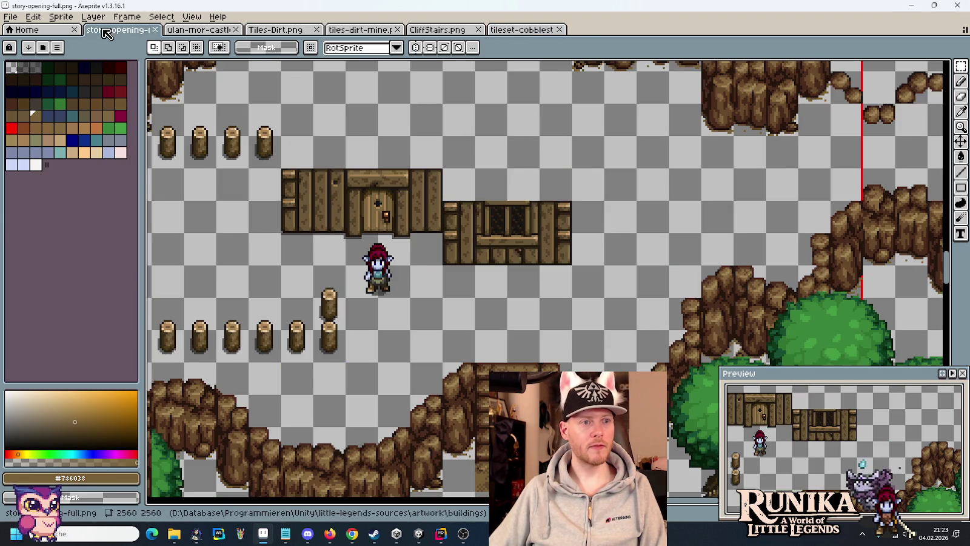
Step: Paste the cobblestone tiles and place them below the cliff stairs
scroll(578, 276, "down", 3)
scroll(578, 276, "down", 2)
key("ctrl+v")
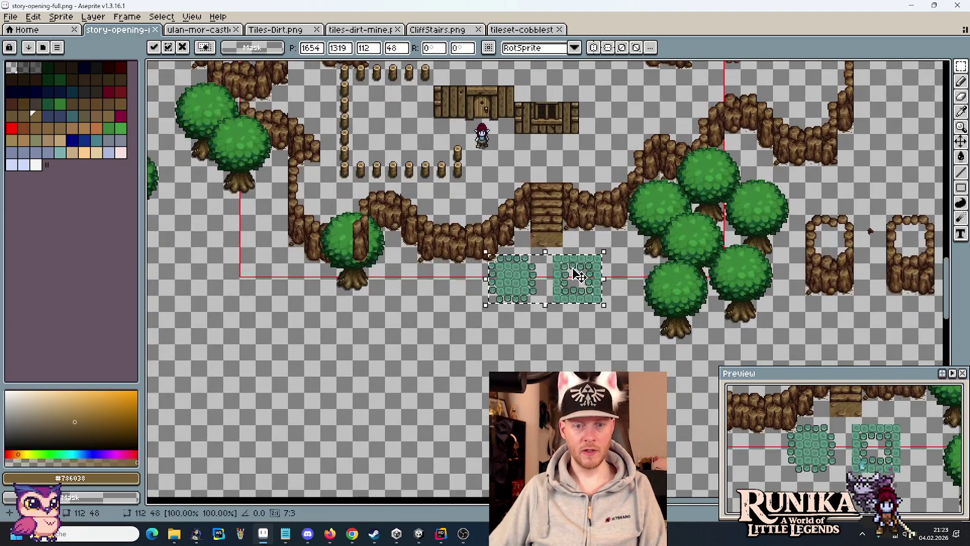
left_click_drag(578, 276, 555, 322)
key("Return")
Step: Paste a single cobblestone tile beside the character and commit it
scroll(514, 218, "up", 1)
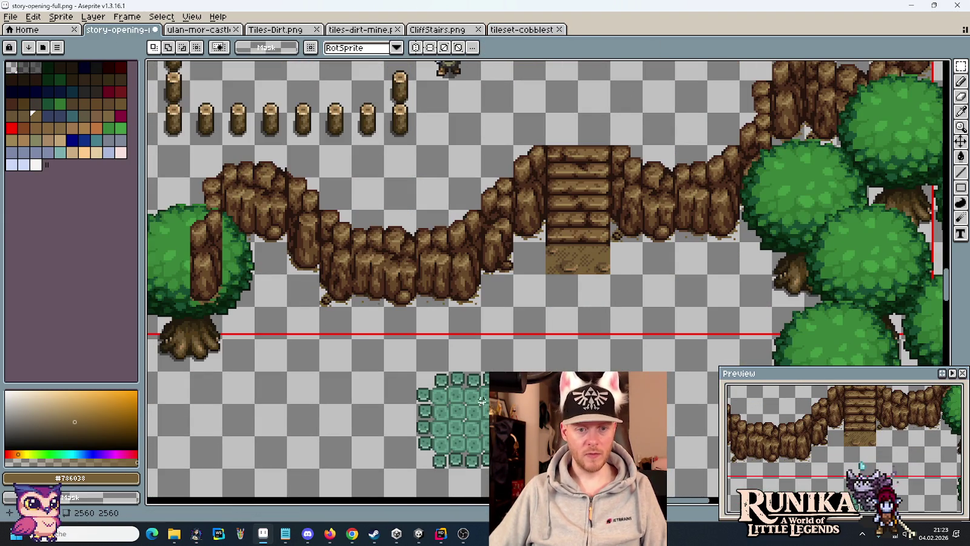
key("ctrl+v")
scroll(442, 343, "up", 2)
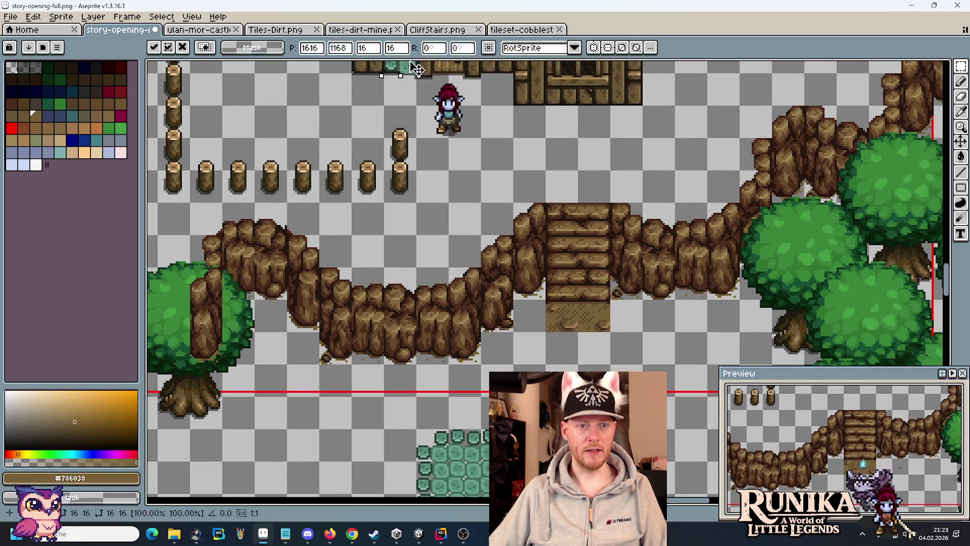
mouse_move(412, 68)
left_mouse_down()
mouse_move(433, 97)
mouse_move(691, 97)
left_mouse_up()
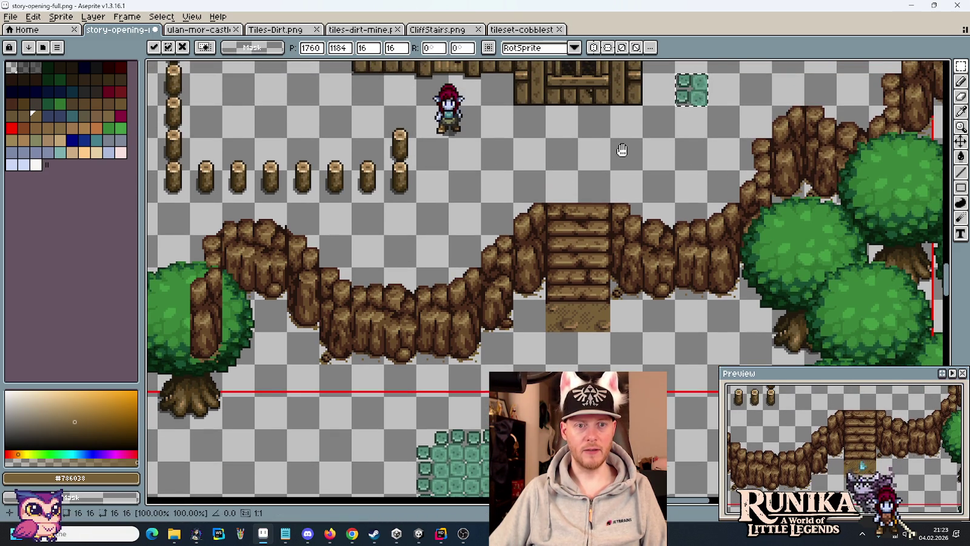
scroll(424, 136, "up", 1)
key("Return")
Step: Move the character sprite out of the path's way
left_click_drag(413, 109, 482, 177)
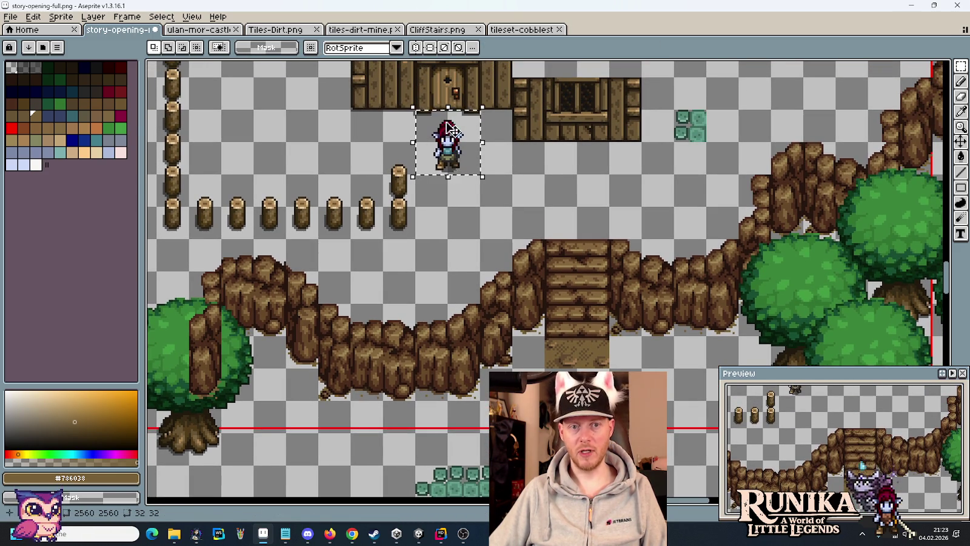
mouse_move(447, 146)
left_mouse_down()
mouse_move(290, 446)
mouse_move(770, 179)
left_mouse_up()
scroll(290, 445, "up", 3)
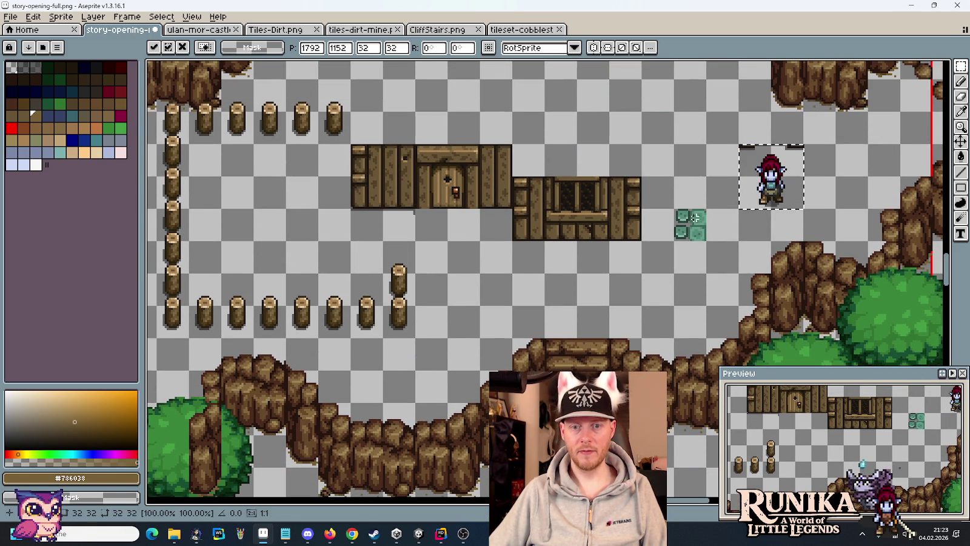
mouse_move(673, 209)
left_mouse_down()
mouse_move(697, 230)
mouse_move(430, 236)
left_mouse_up()
scroll(469, 176, "down", 4)
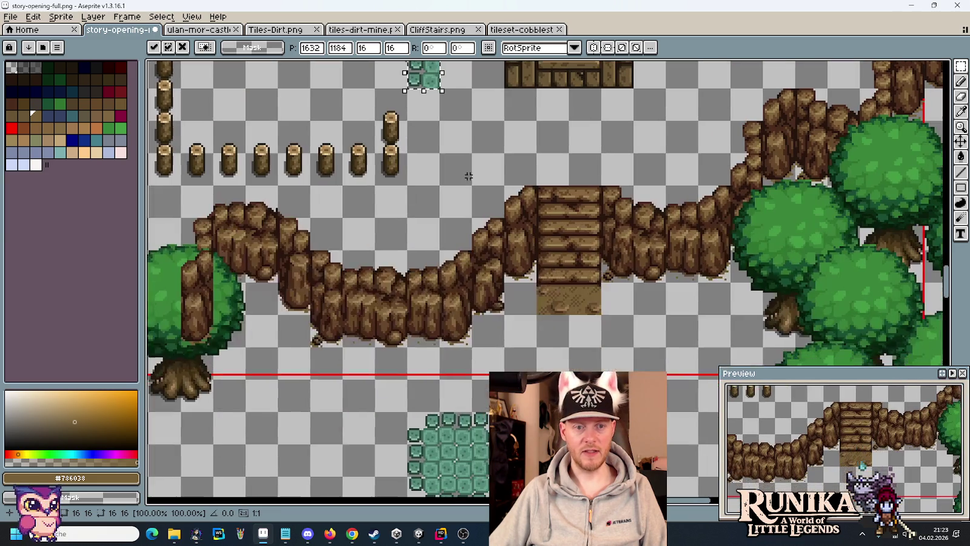
Step: Copy a cobblestone tile right and down toward the stairs, then nudge a path tile into line
mouse_move(419, 76)
left_mouse_down()
mouse_move(444, 79)
mouse_move(585, 176)
mouse_move(601, 151)
mouse_move(568, 117)
left_mouse_up()
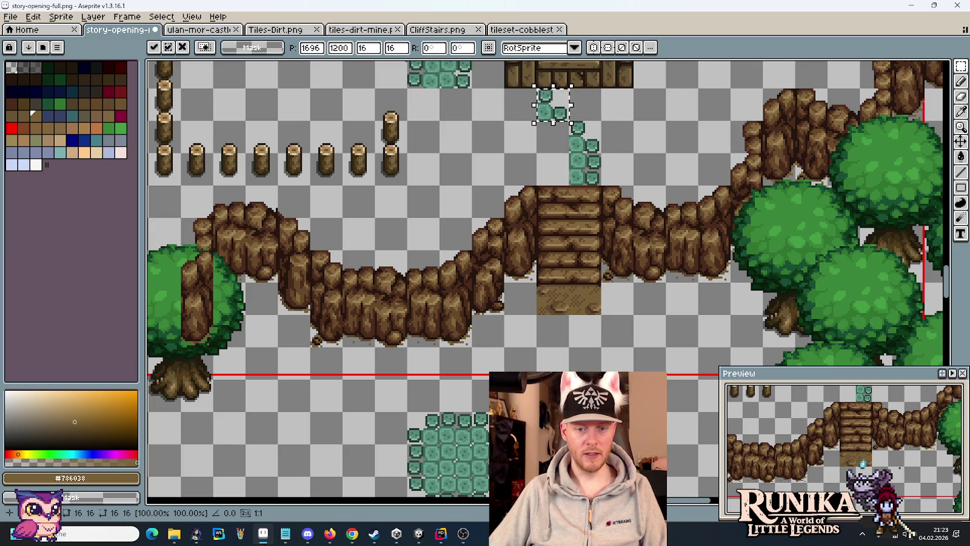
mouse_move(571, 123)
left_mouse_down()
mouse_move(540, 187)
mouse_move(565, 184)
left_mouse_up()
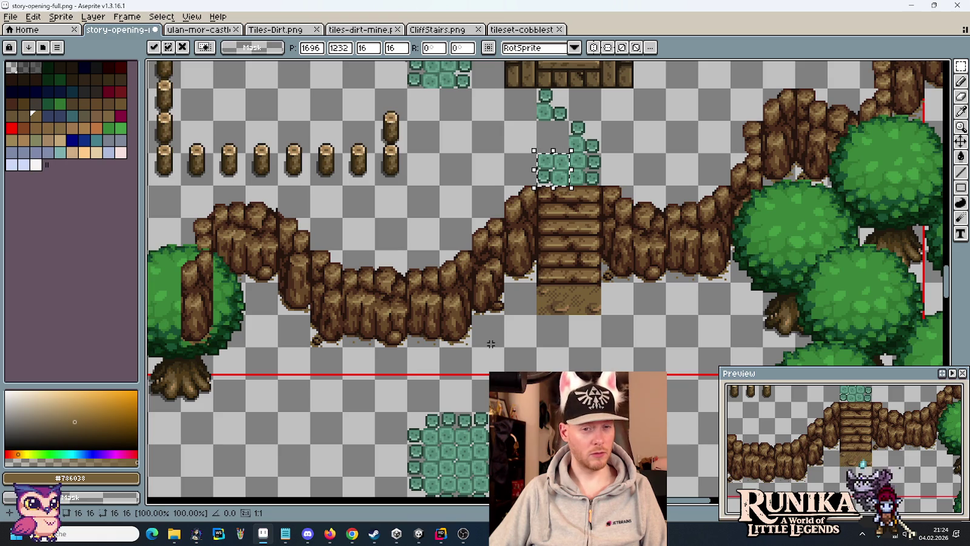
key("Escape")
mouse_move(408, 444)
left_mouse_down()
mouse_move(427, 477)
mouse_move(530, 194)
mouse_move(548, 188)
mouse_move(553, 132)
left_mouse_up()
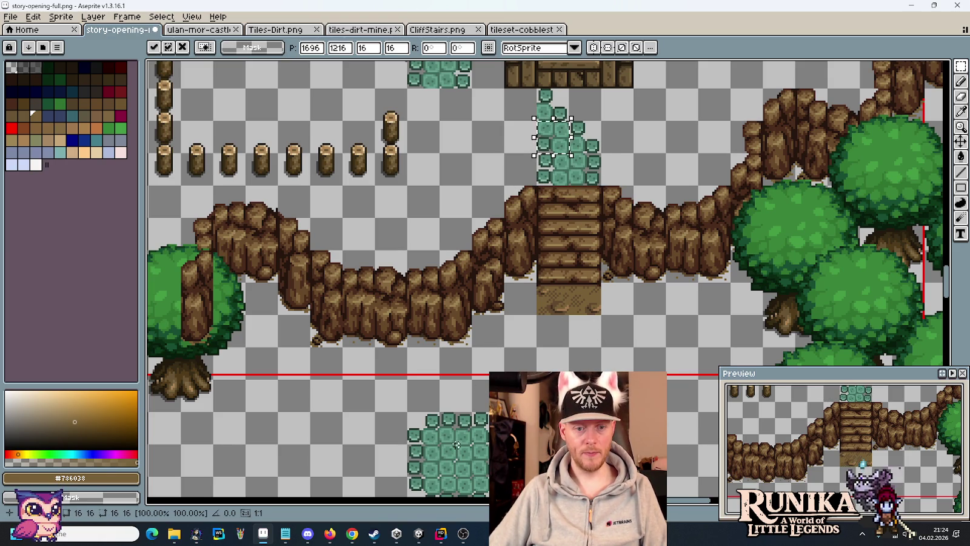
key("shift+Left")
key("shift+Up")
scroll(472, 393, "down", 1)
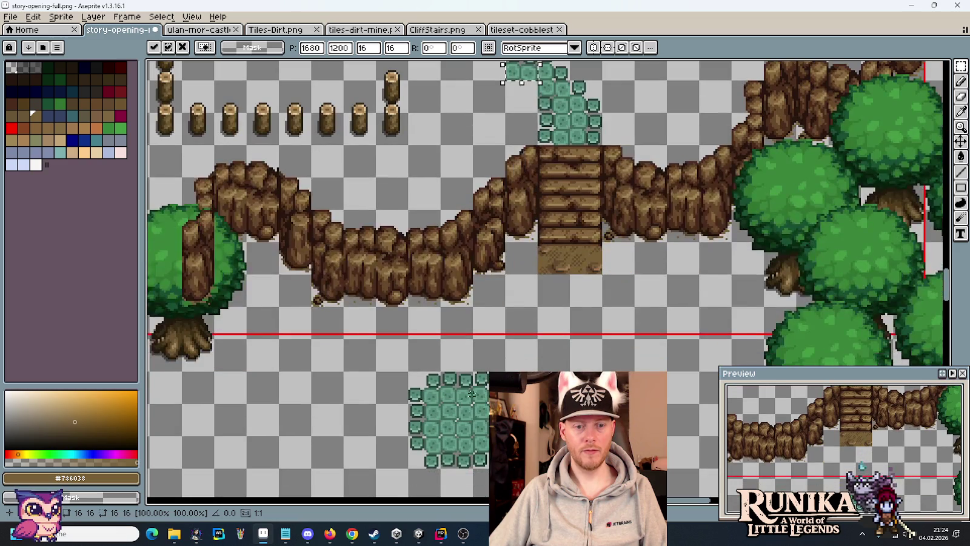
left_click_drag(518, 108, 518, 117)
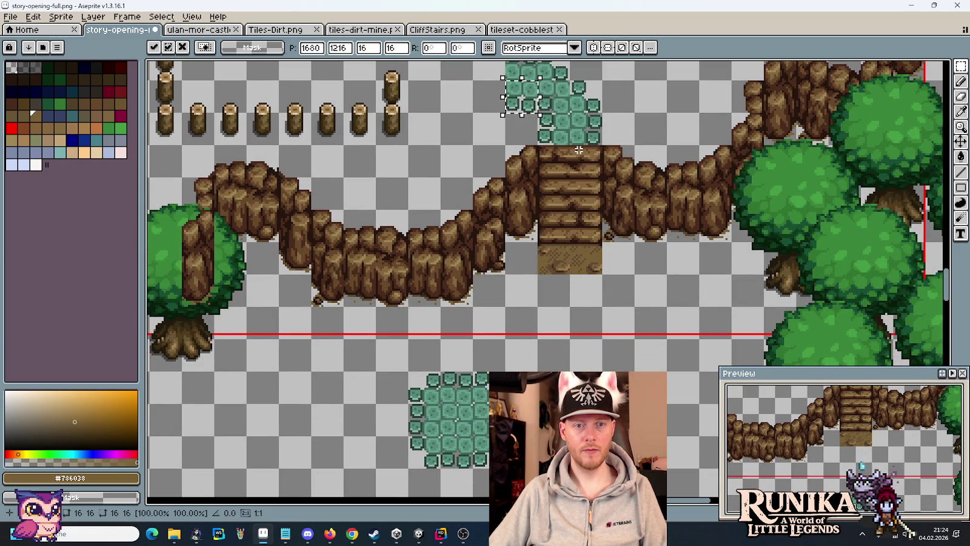
Step: Widen the path with a two-tile strip and fill its gap with a copied tile
left_click_drag(579, 150, 579, 215)
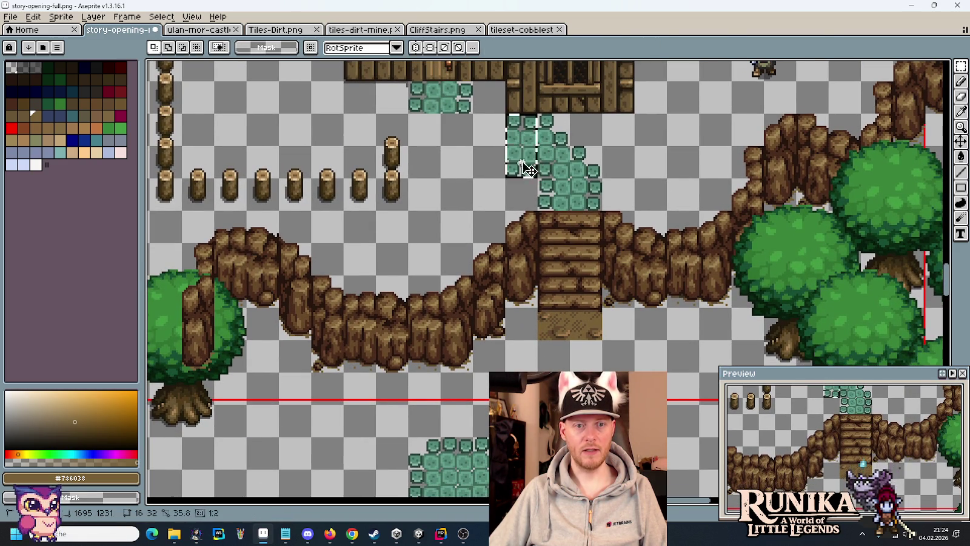
left_click_drag(520, 129, 507, 163)
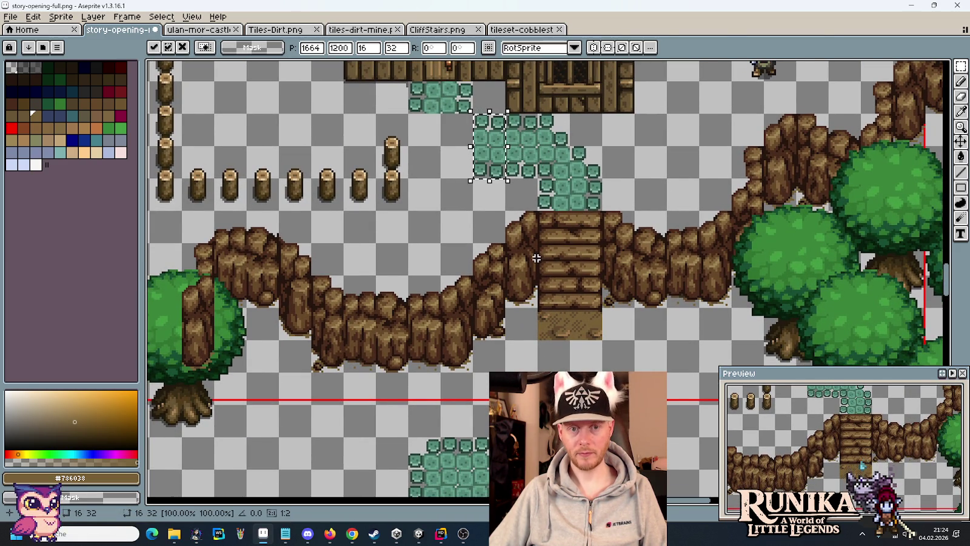
left_click_drag(526, 291, 527, 284)
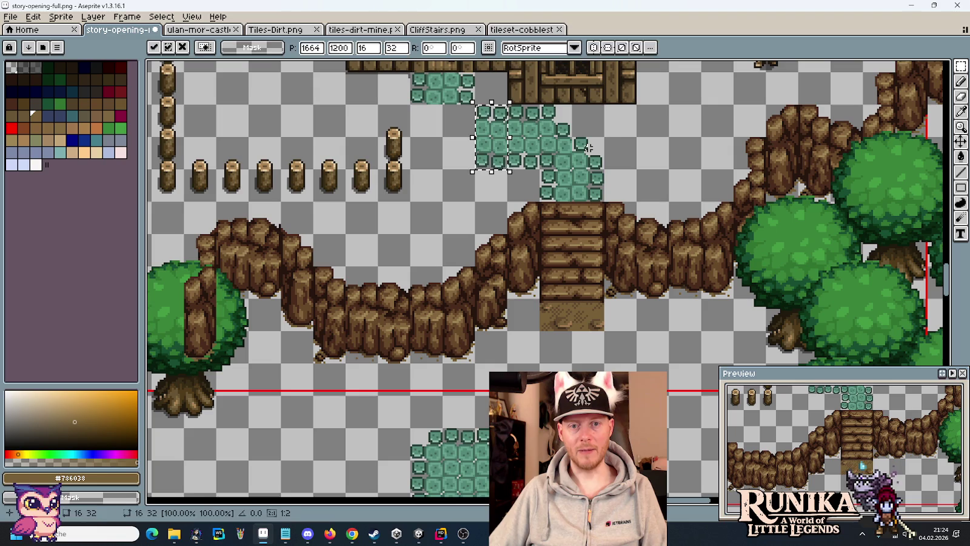
mouse_move(576, 141)
left_mouse_down()
mouse_move(588, 147)
mouse_move(596, 119)
mouse_move(551, 125)
left_mouse_up()
key("ctrl+d")
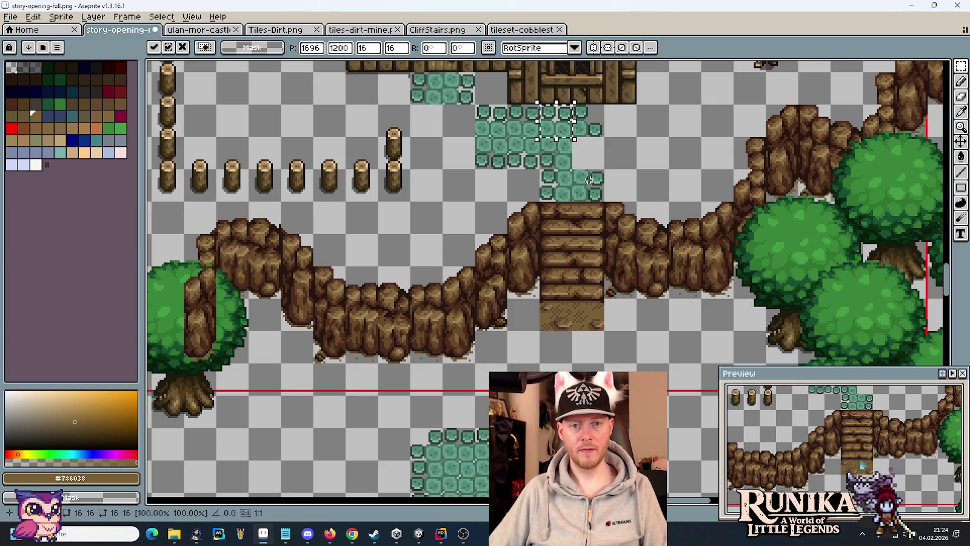
left_click(591, 188)
left_click_drag(596, 192, 596, 160)
key("ctrl+d")
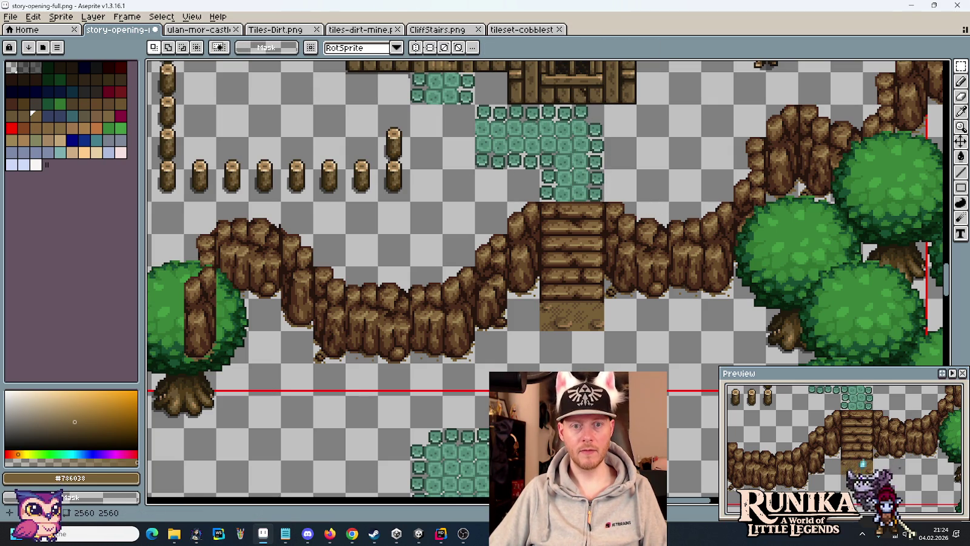
Step: Copy the path's edge tile two rows down
scroll(470, 182, "down", 1)
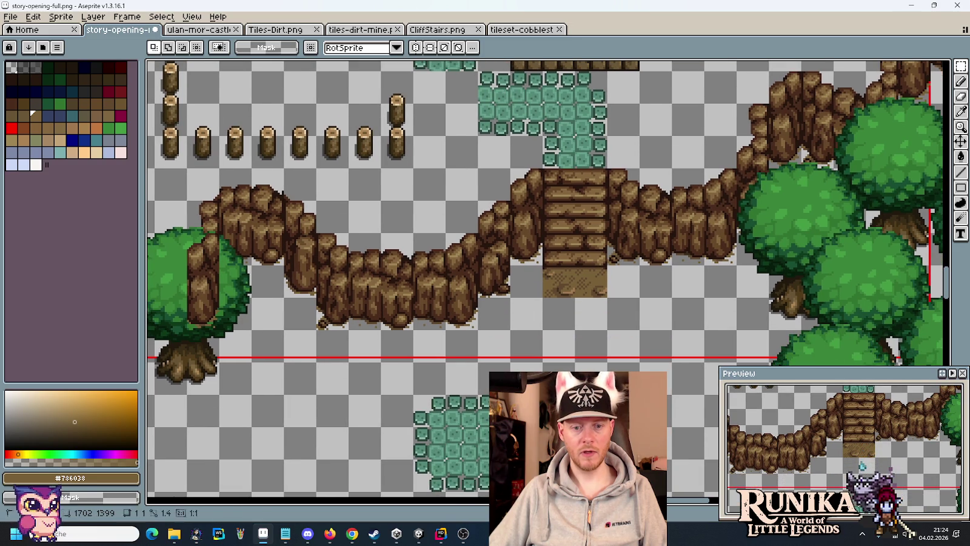
left_click(462, 87)
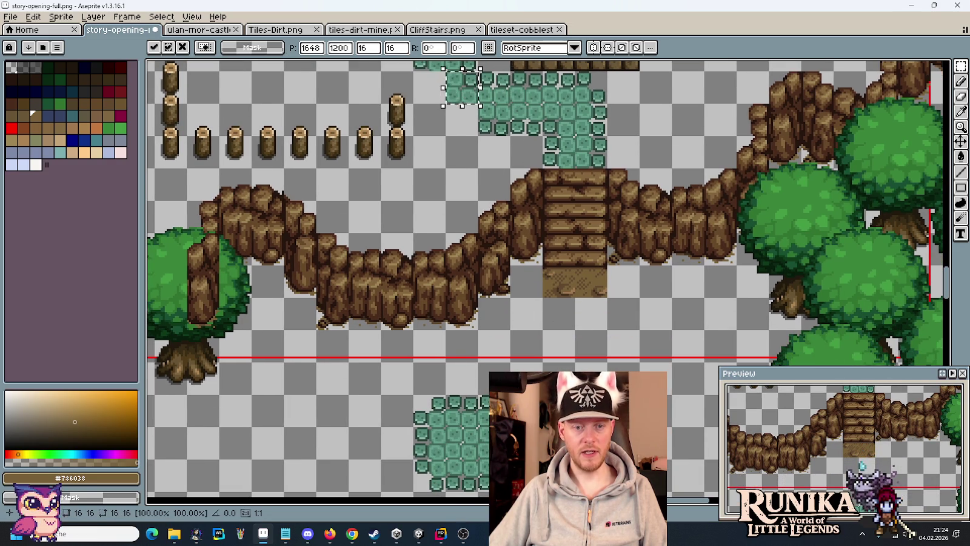
mouse_move(473, 92)
left_mouse_down("ctrl")
mouse_move(473, 124)
mouse_move(429, 94)
left_mouse_up("ctrl")
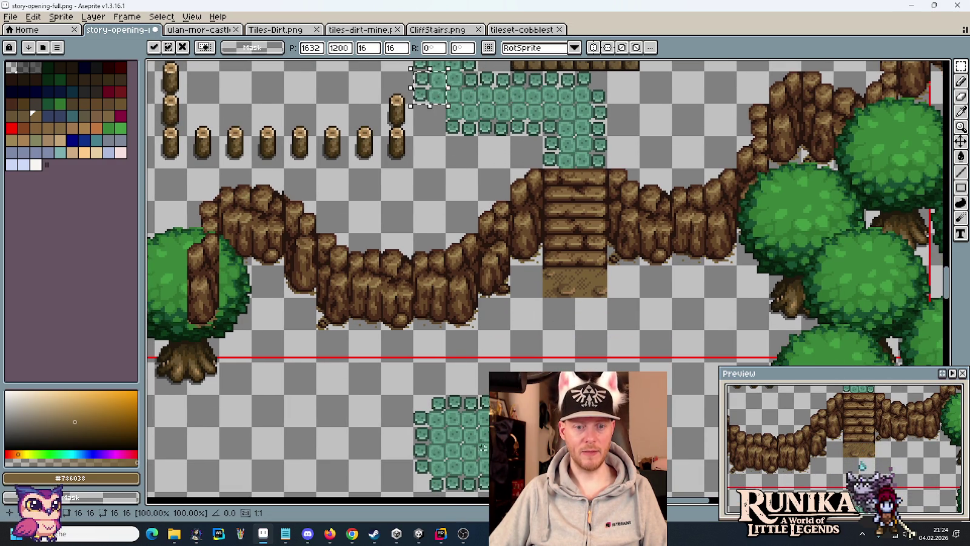
left_click_drag(430, 94, 429, 127)
left_click_drag(570, 125, 574, 255)
key("ctrl+d")
Step: Place the copied character sprite back onto the map
mouse_move(801, 165)
left_mouse_down()
mouse_move(755, 121)
mouse_move(429, 183)
left_mouse_up()
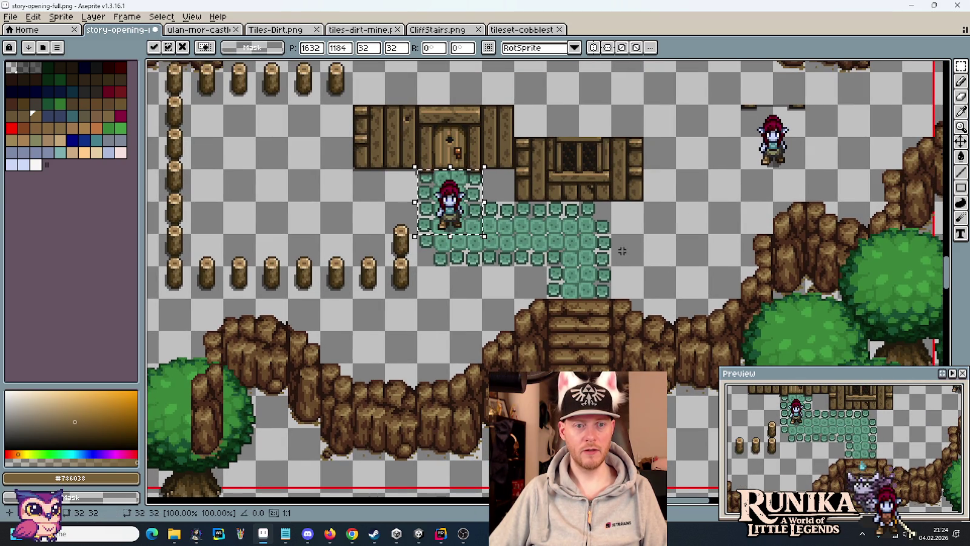
key("ctrl+d")
scroll(623, 250, "down", 1)
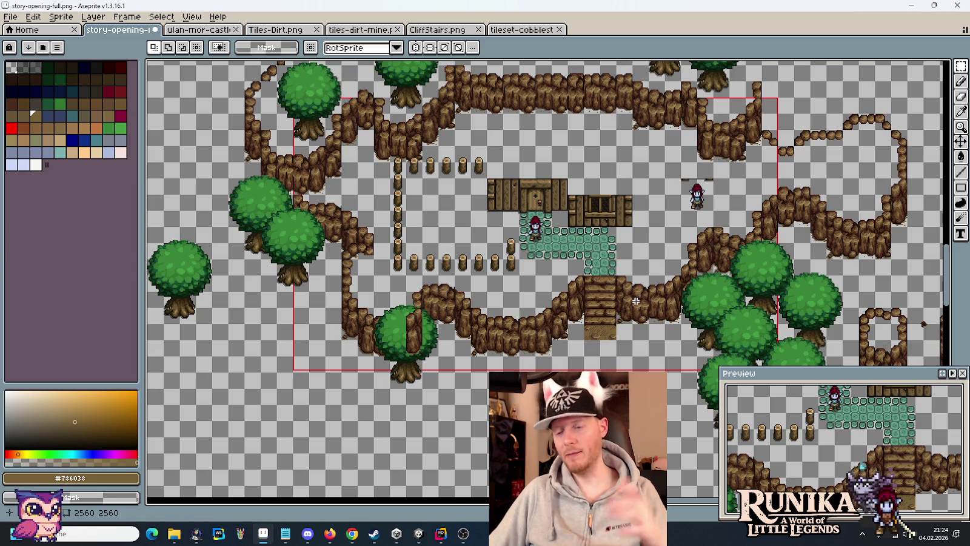
scroll(631, 294, "up", 1)
scroll(625, 285, "up", 1)
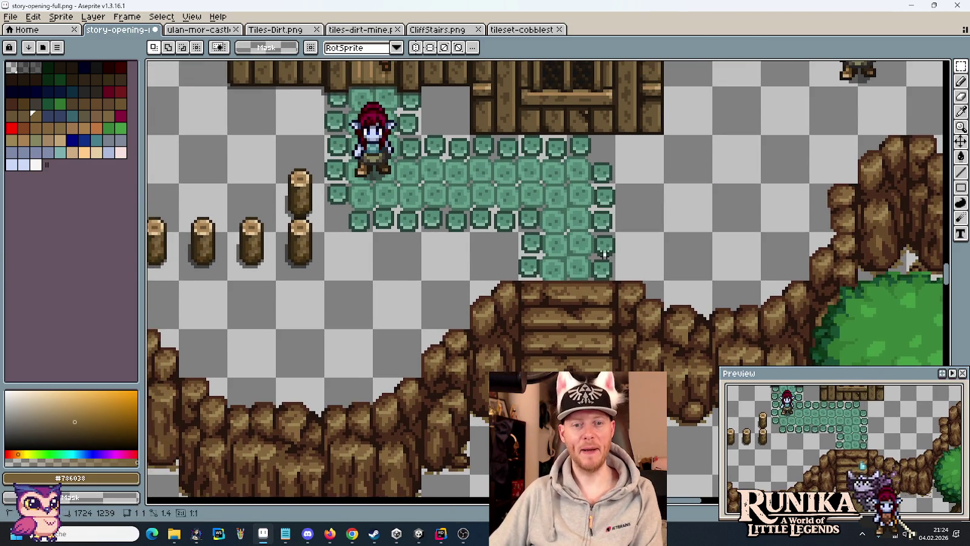
Step: Move the 2x2 cobblestone block down one tile and shift a loose tile left
mouse_move(604, 253)
left_mouse_down()
mouse_move(528, 245)
mouse_move(606, 142)
mouse_move(579, 208)
left_mouse_up()
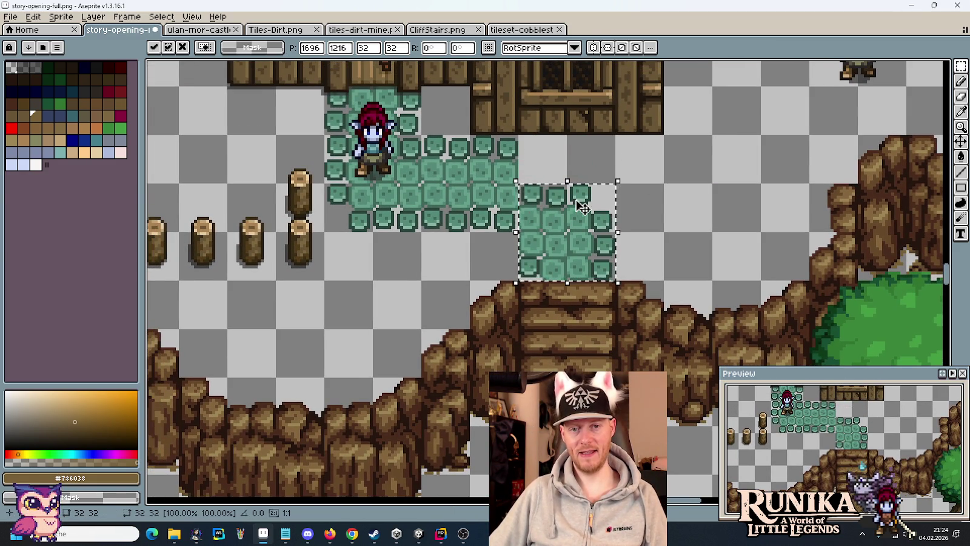
mouse_move(479, 188)
left_mouse_down()
mouse_move(516, 228)
mouse_move(506, 256)
left_mouse_up()
scroll(506, 256, "down", 1)
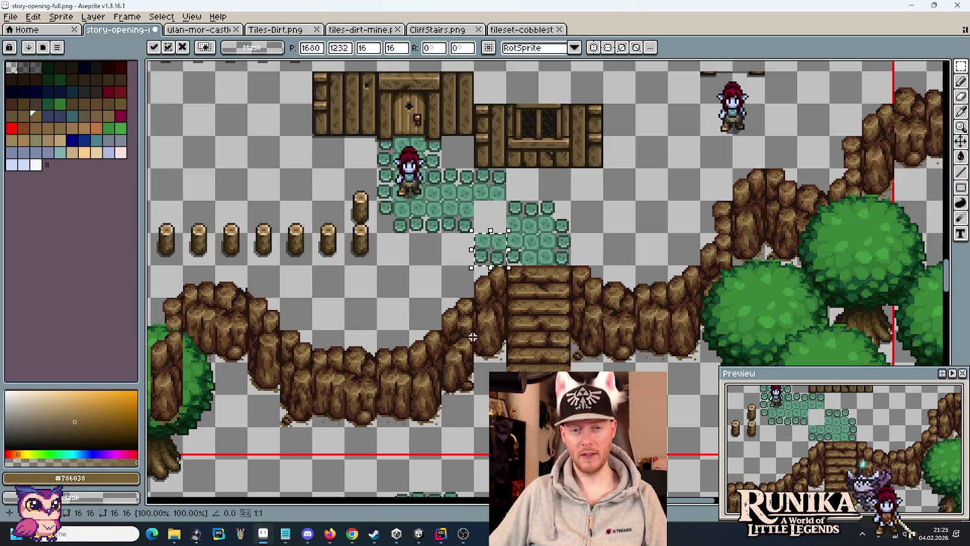
scroll(485, 245, "down", 2)
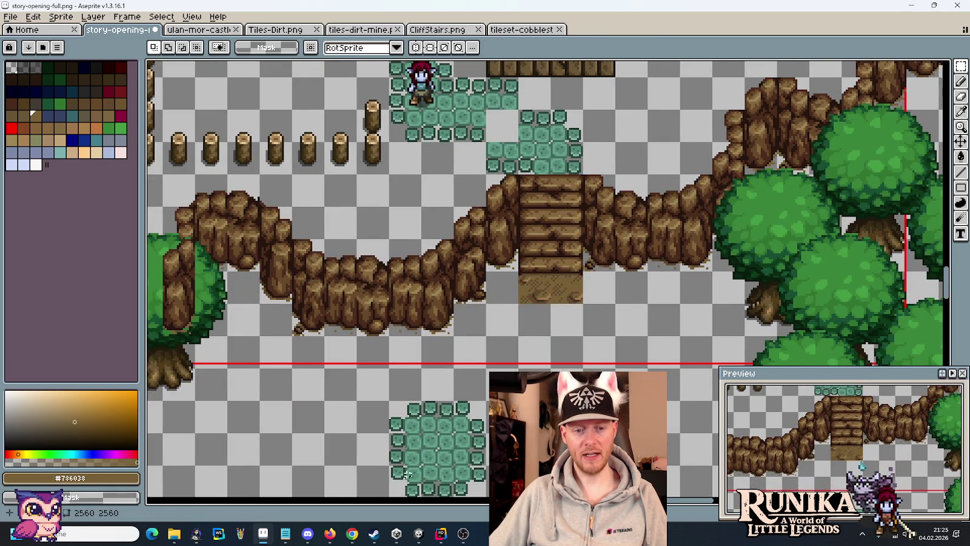
left_click_drag(495, 159, 462, 159)
key("ctrl+d")
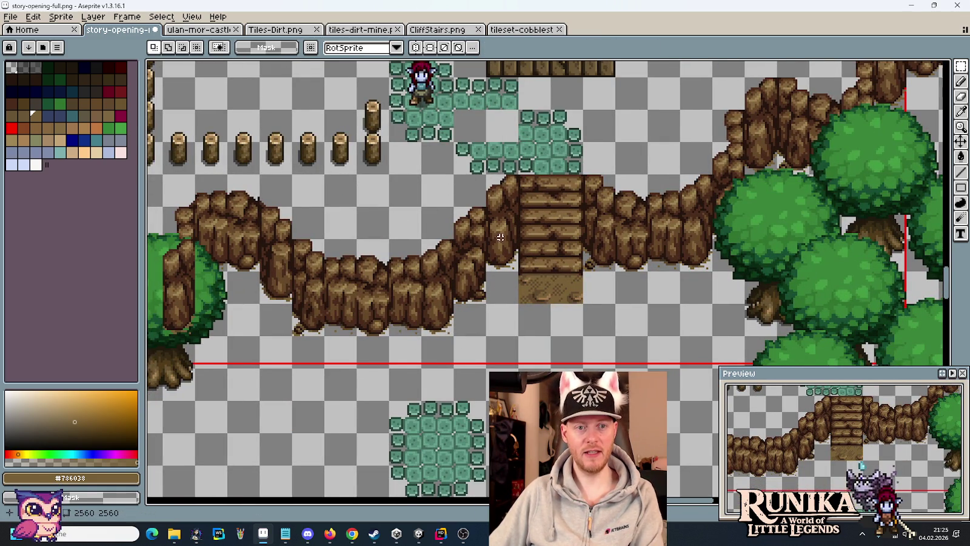
key("ctrl+shift+d")
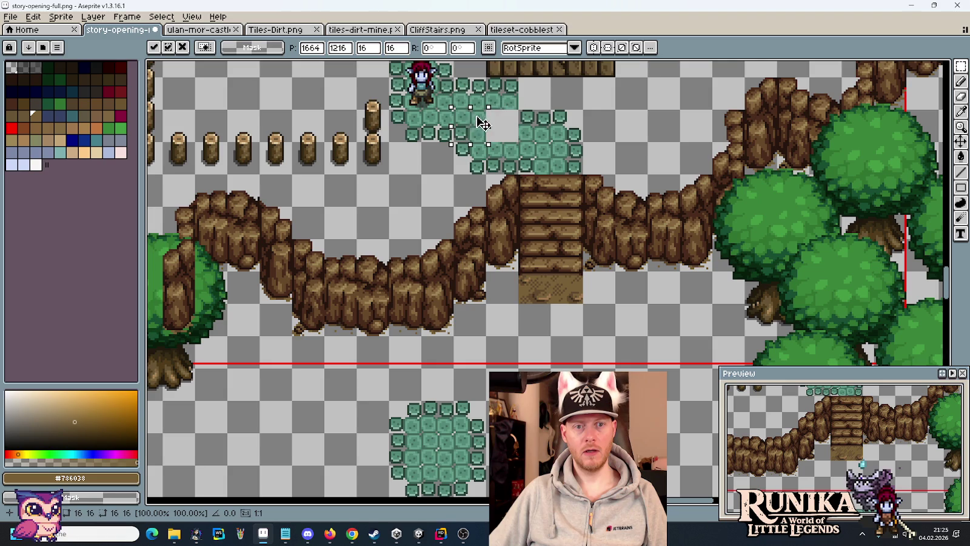
Step: Try moving another cobblestone tile down one tile, undo it, and set it in place
left_click_drag(503, 94, 526, 118)
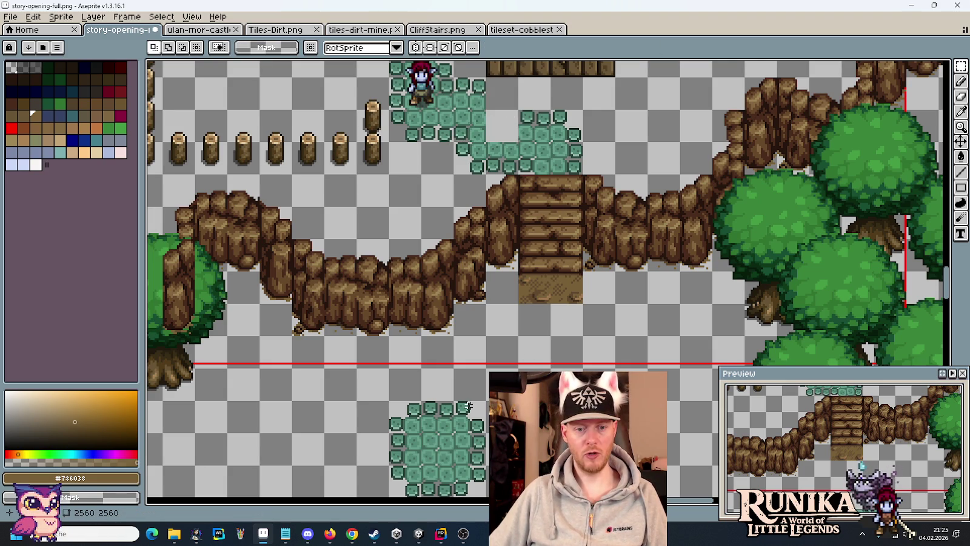
left_click_drag(504, 92, 503, 124)
key("ctrl+z")
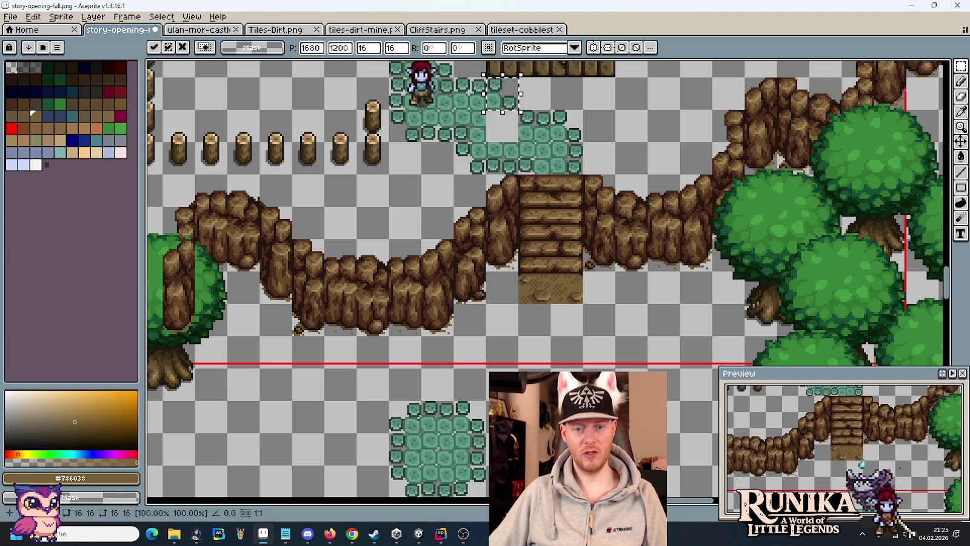
left_click(625, 115)
scroll(625, 115, "down", 2)
left_click_drag(626, 116, 607, 160)
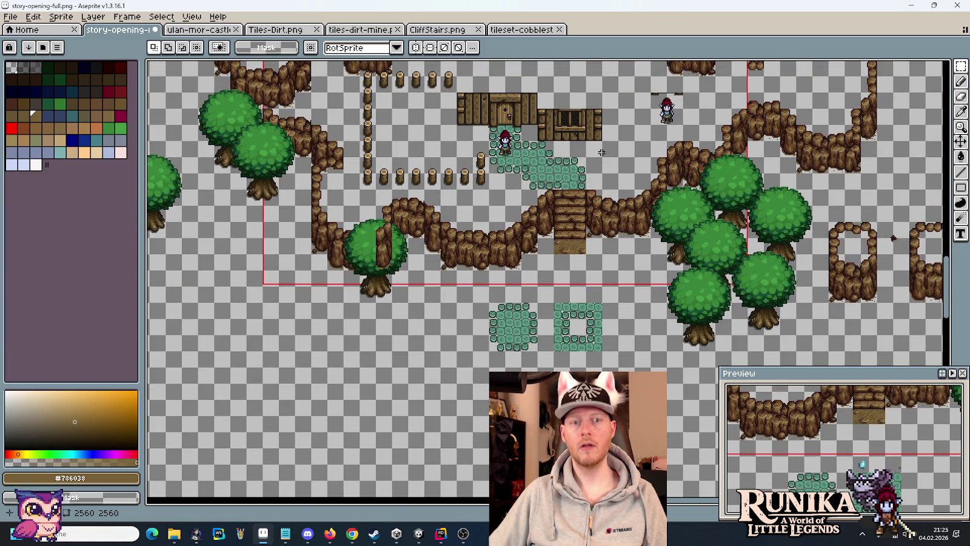
Step: Select the loose cobblestone tiles below the map and commit their transform
scroll(602, 152, "up", 2)
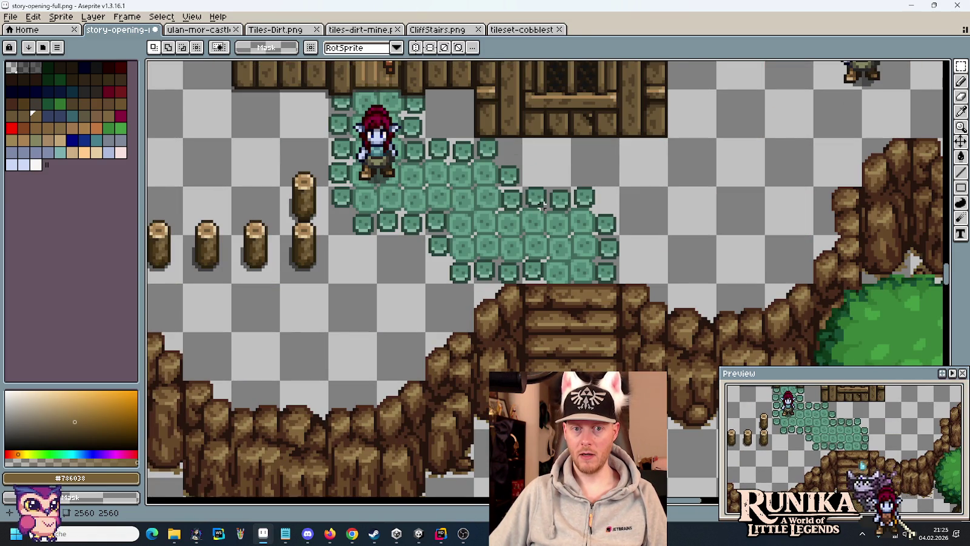
scroll(542, 206, "down", 1)
mouse_move(592, 255)
left_mouse_down()
mouse_move(490, 187)
mouse_move(591, 418)
left_mouse_up()
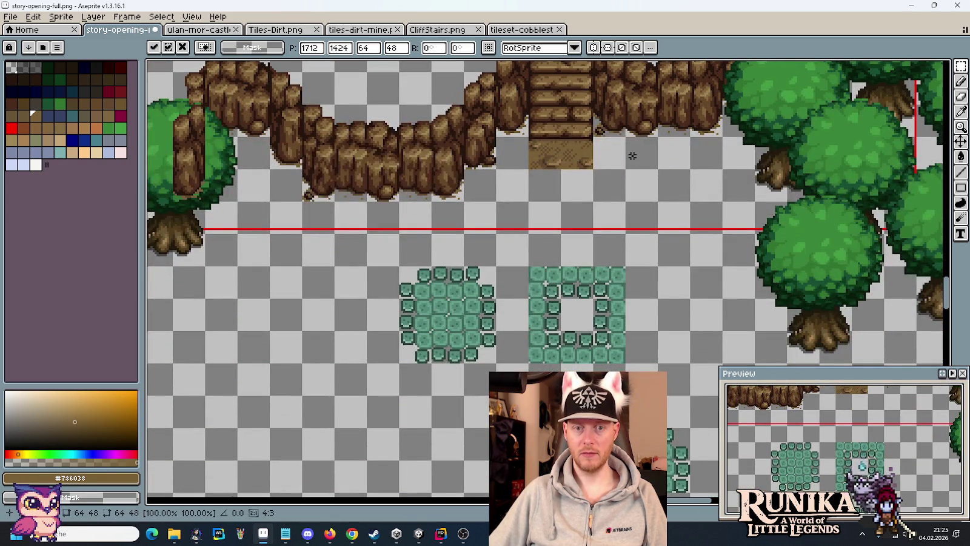
key("Return")
Step: Move a block of path tiles up-left and the stray tiles into place
scroll(589, 255, "up", 5)
left_click_drag(527, 143, 591, 208)
mouse_move(555, 178)
left_mouse_down()
mouse_move(504, 146)
mouse_move(527, 148)
left_mouse_up()
key("Return")
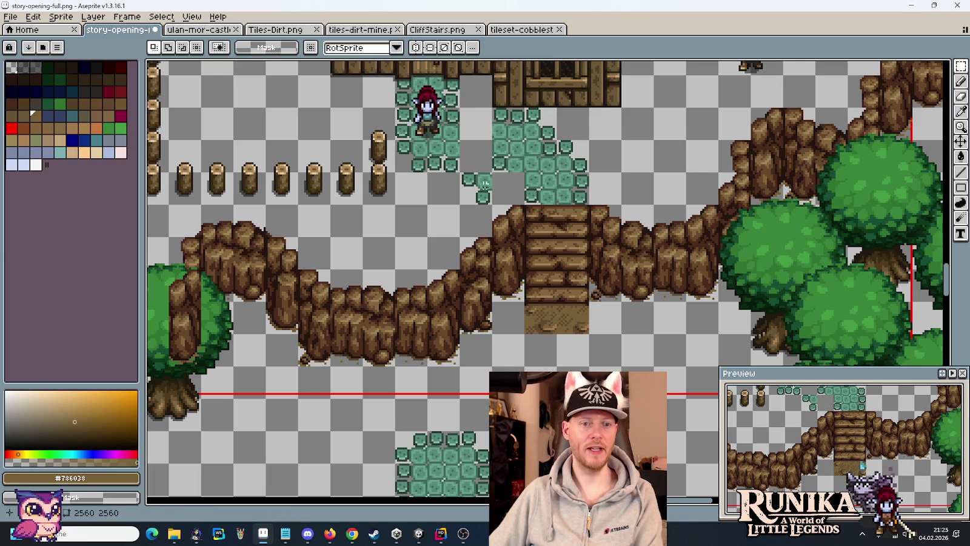
mouse_move(472, 184)
left_mouse_down()
mouse_move(451, 174)
mouse_move(467, 169)
mouse_move(480, 119)
left_mouse_up()
key("Return")
key("Return")
Step: Save the map and switch to the tileset-cobblestone-path file
scroll(562, 207, "down", 2)
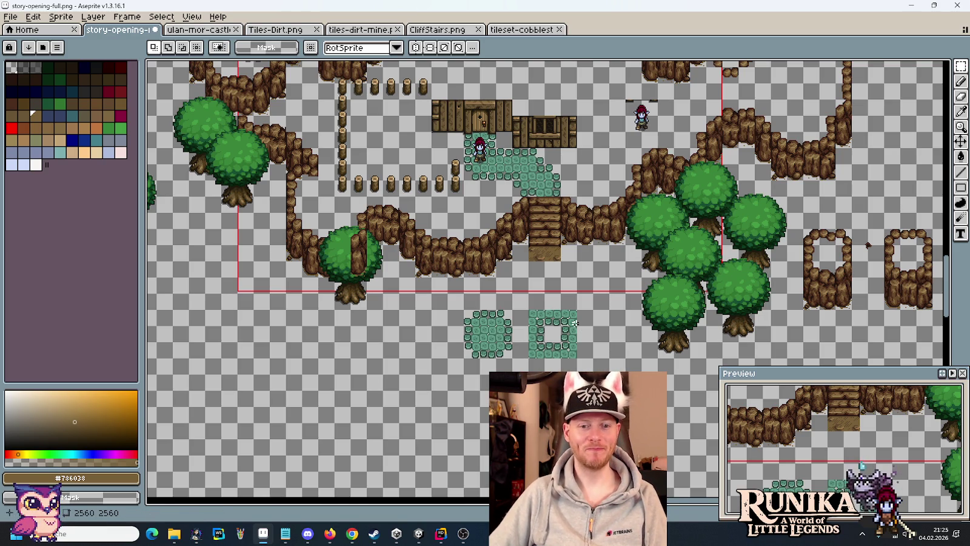
scroll(575, 322, "up", 2)
scroll(558, 285, "up", 5)
scroll(546, 273, "up", 1)
key("ctrl+s")
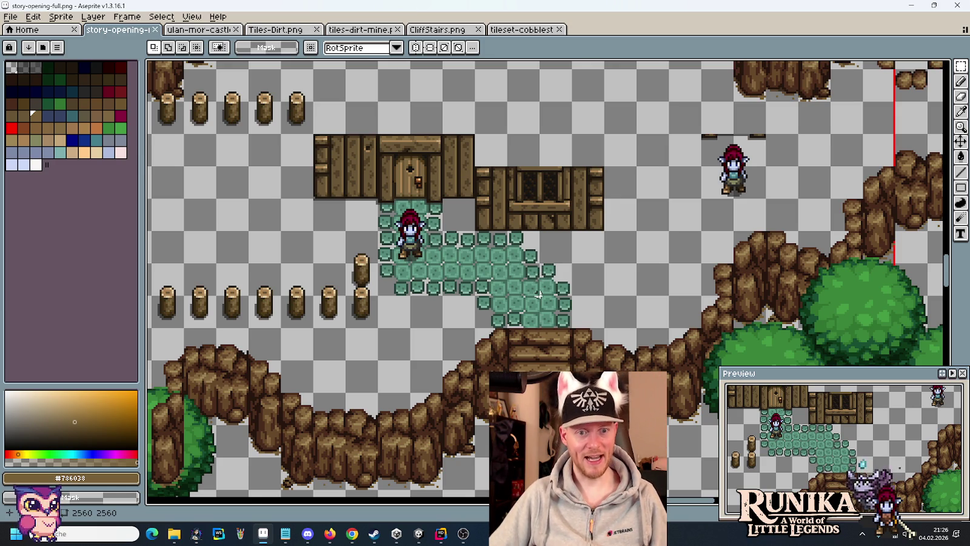
mouse_move(173, 534)
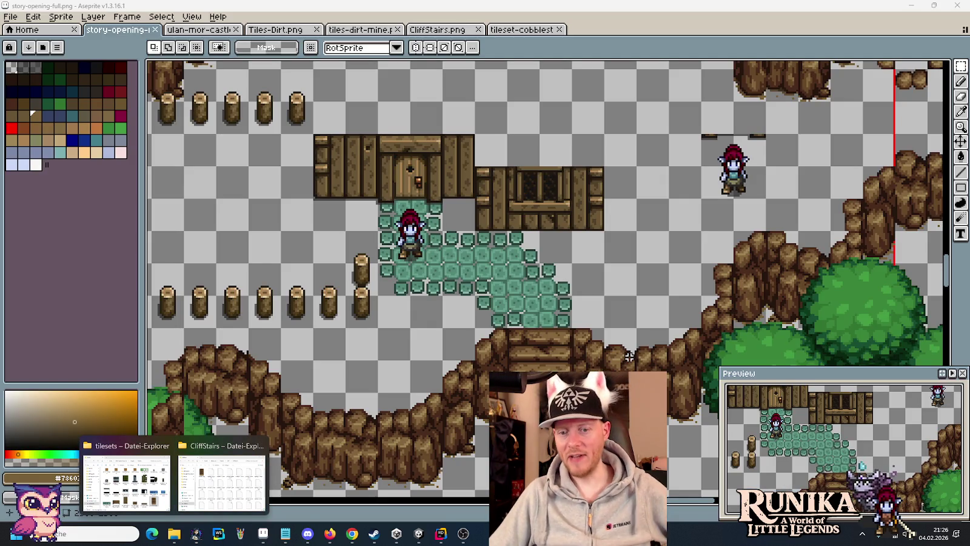
left_click(522, 29)
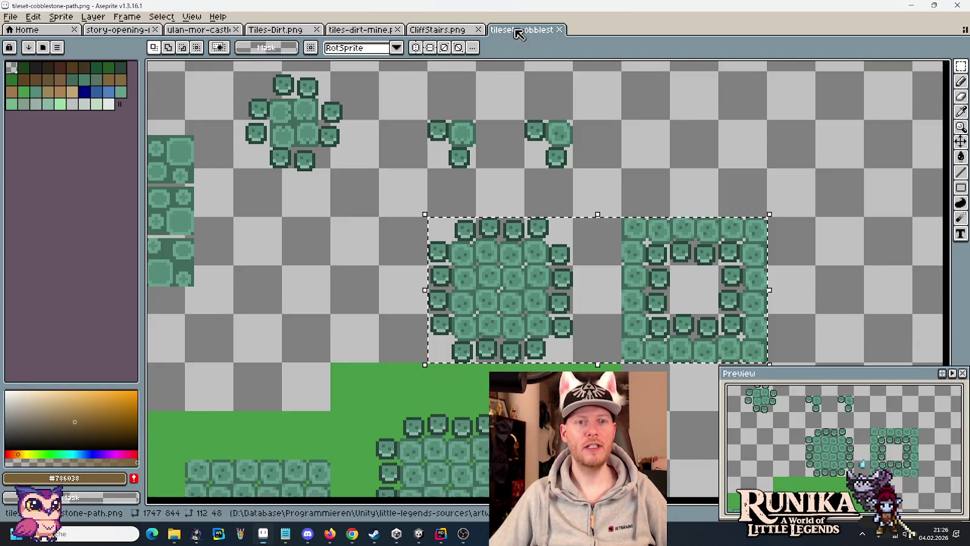
Step: Scroll over the cobblestone tileset and select its left cobblestone block, then deselect
scroll(671, 276, "down", 1)
scroll(674, 273, "down", 2)
scroll(564, 125, "up", 1)
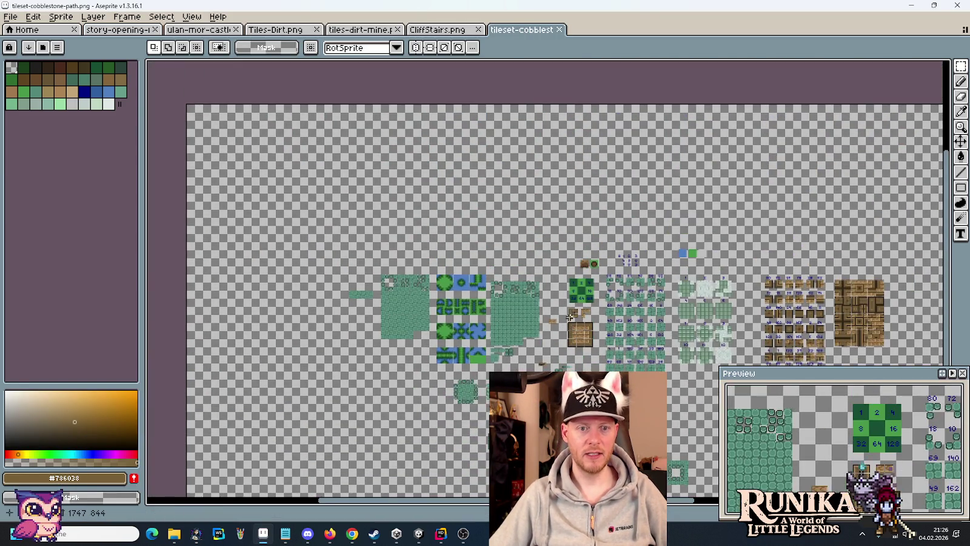
scroll(546, 212, "up", 1)
scroll(543, 242, "up", 1)
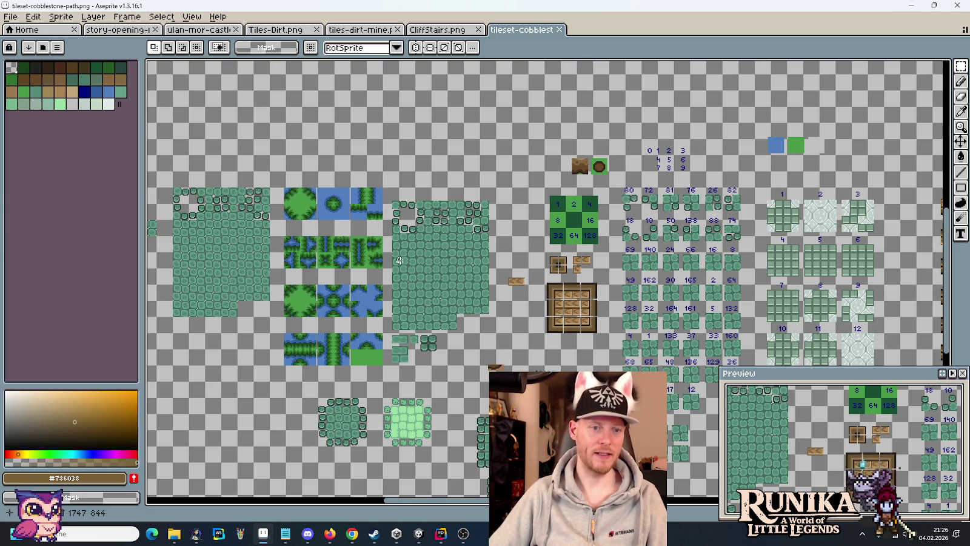
mouse_move(400, 261)
left_mouse_down()
mouse_move(434, 205)
mouse_move(543, 258)
left_mouse_up()
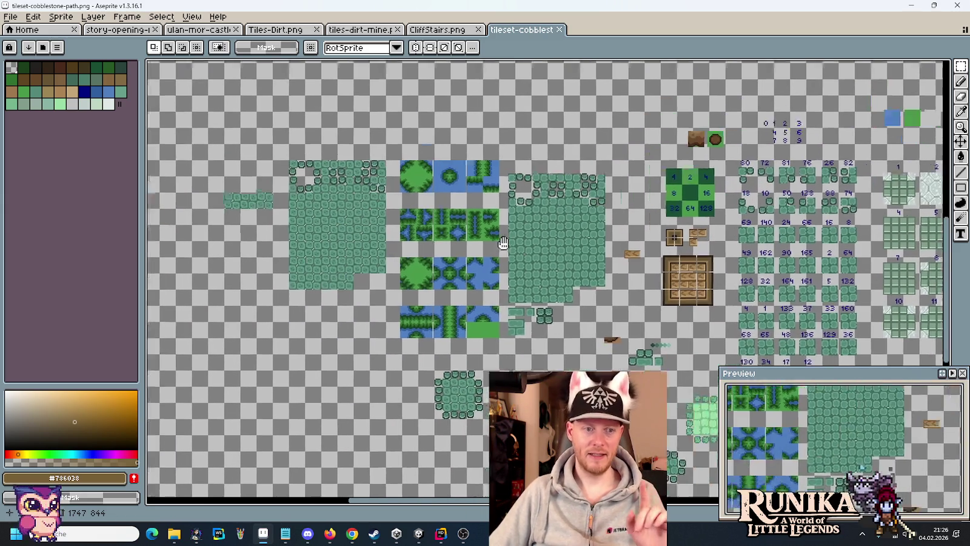
left_click_drag(432, 307, 331, 175)
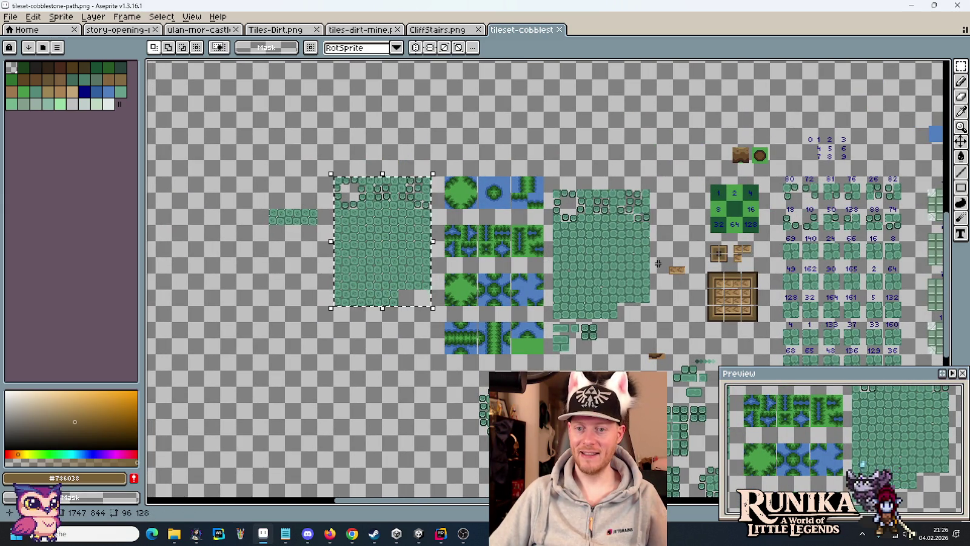
key("ctrl+d")
Step: Pan across the tileset's brown, green and blue tile blocks
left_click_drag(709, 258, 475, 217)
left_click_drag(904, 267, 718, 246)
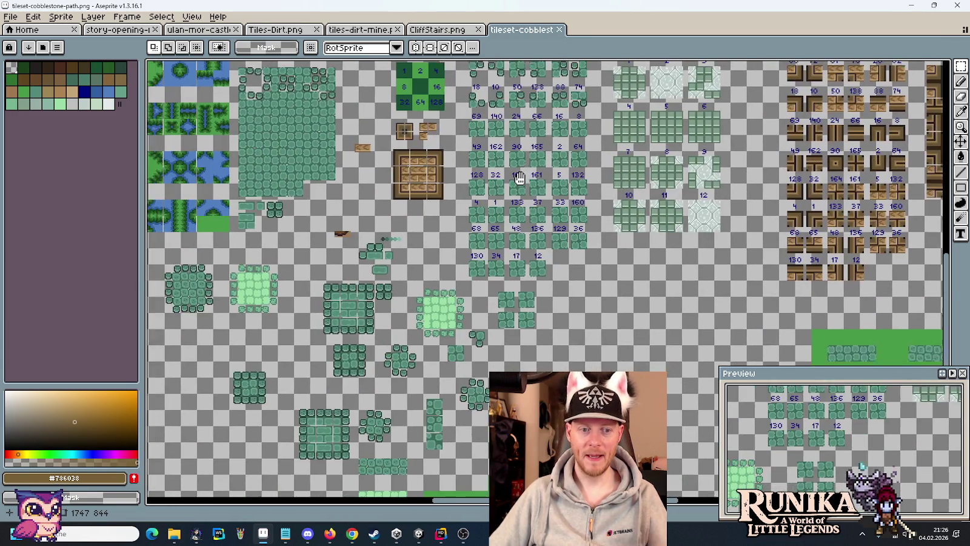
left_click_drag(470, 243, 538, 250)
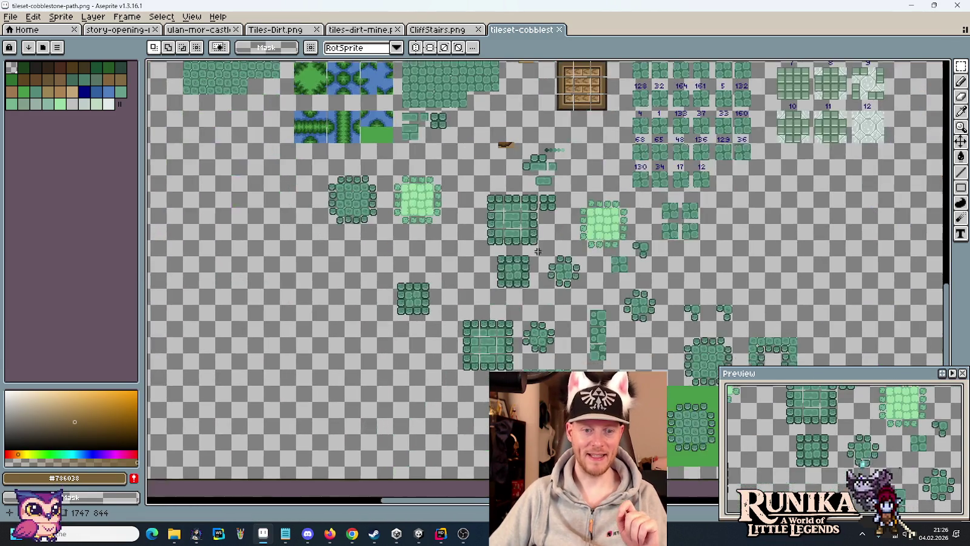
scroll(538, 250, "up", 1)
scroll(587, 236, "up", 1)
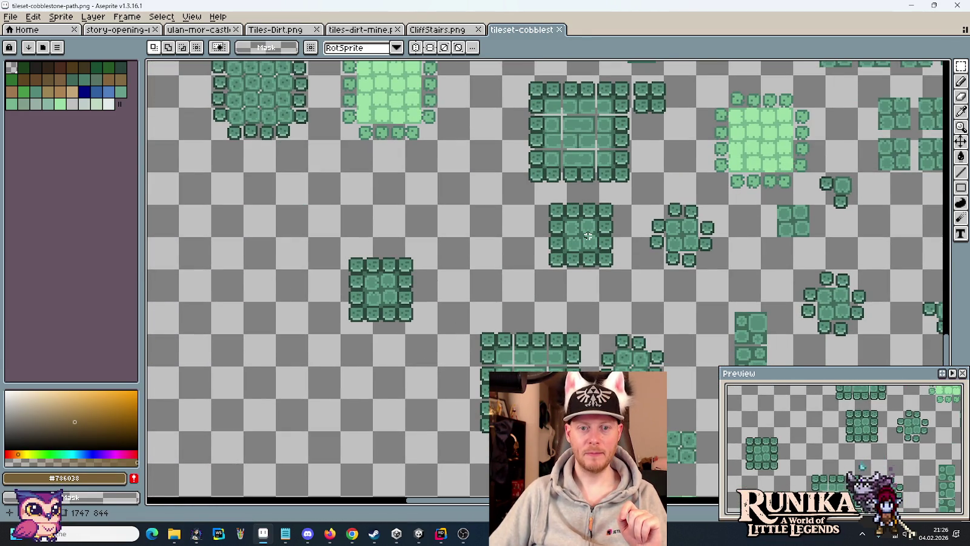
scroll(622, 288, "down", 2)
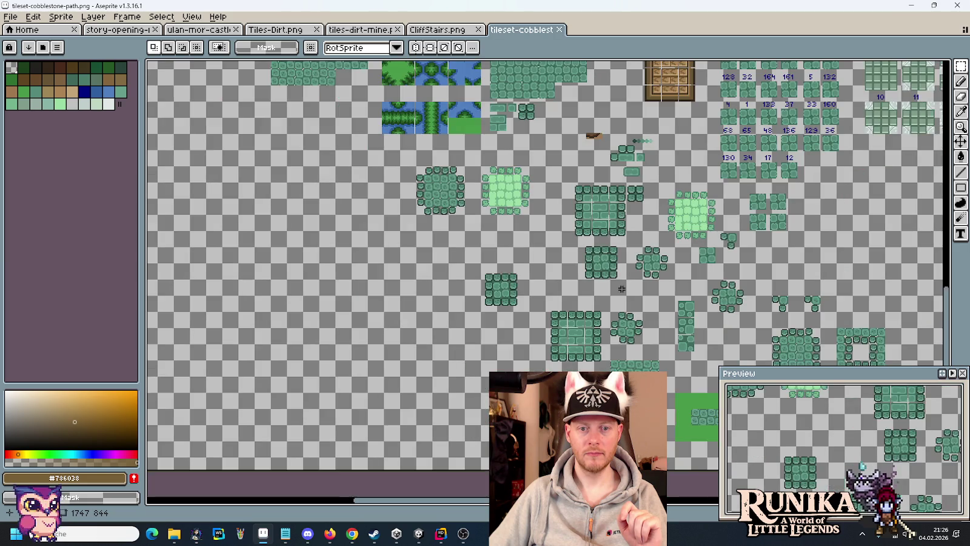
left_click_drag(622, 288, 539, 252)
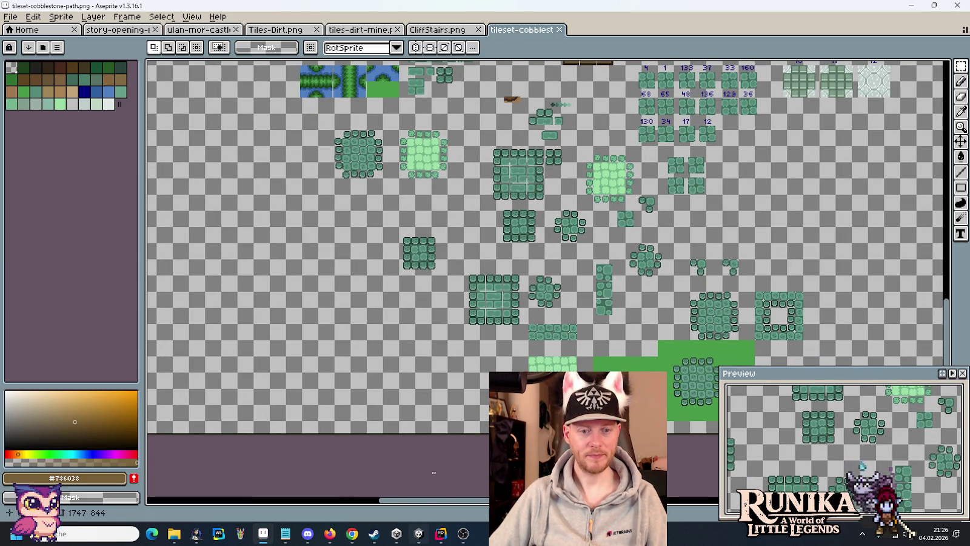
Step: Check the empty area below the map, then bring up the ulan-mor-castles sheet
left_click(118, 29)
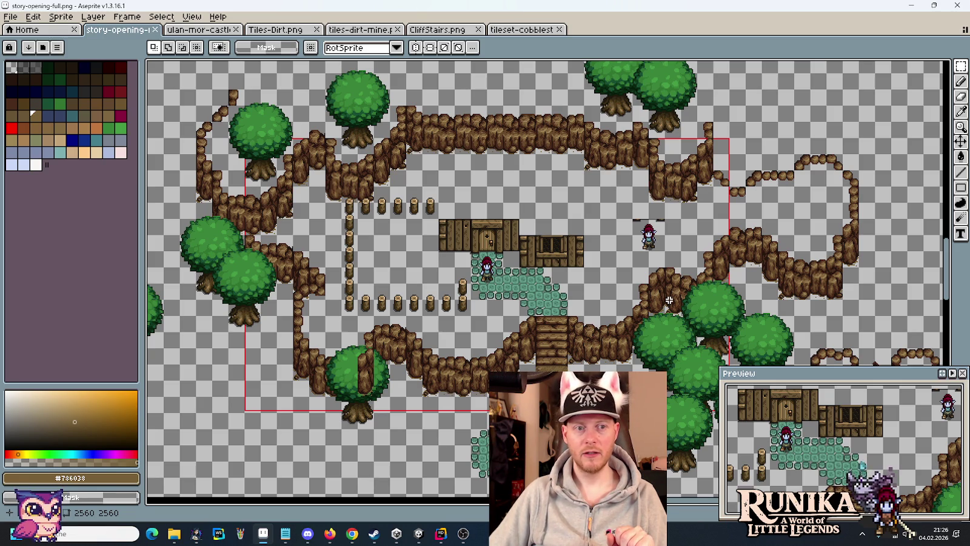
mouse_move(547, 408)
left_mouse_down()
mouse_move(544, 205)
mouse_move(563, 270)
mouse_move(627, 321)
left_mouse_up()
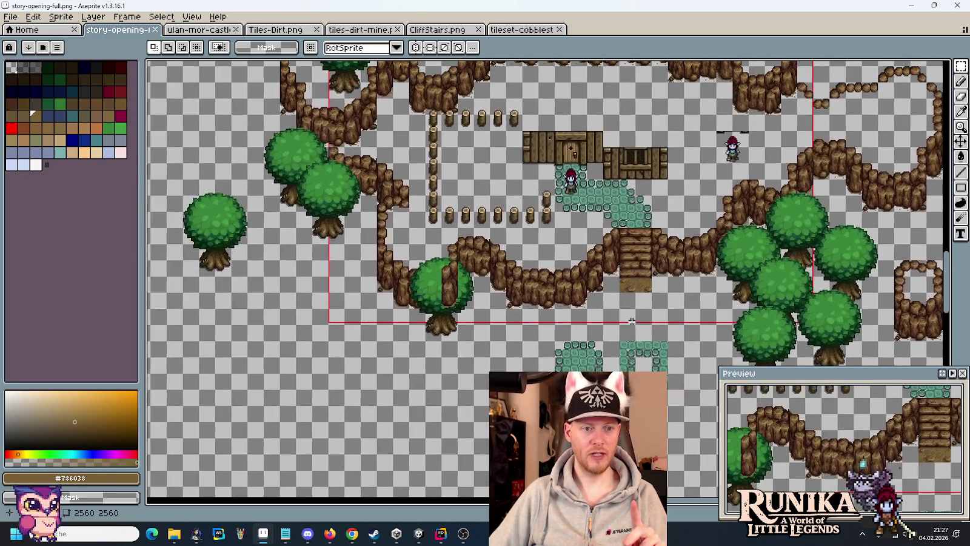
left_click(196, 29)
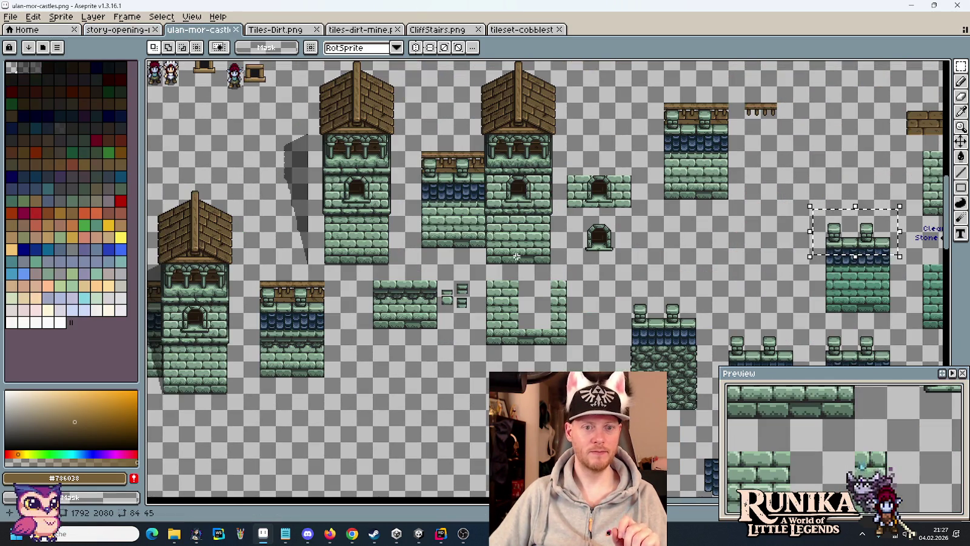
Step: Select a castle tower on the castle sheet and return to the story-opening map
scroll(512, 256, "left", 5)
scroll(546, 292, "up", 2)
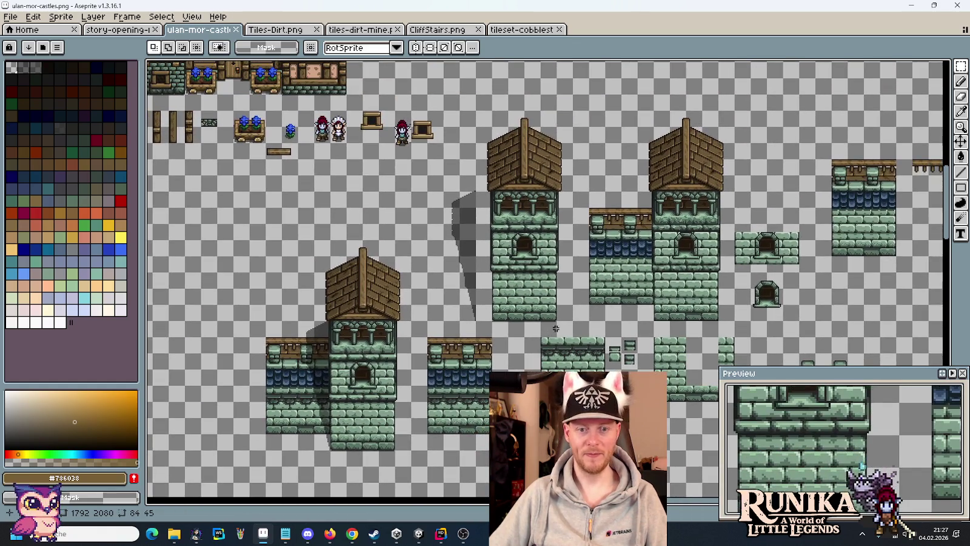
left_click_drag(558, 308, 477, 111)
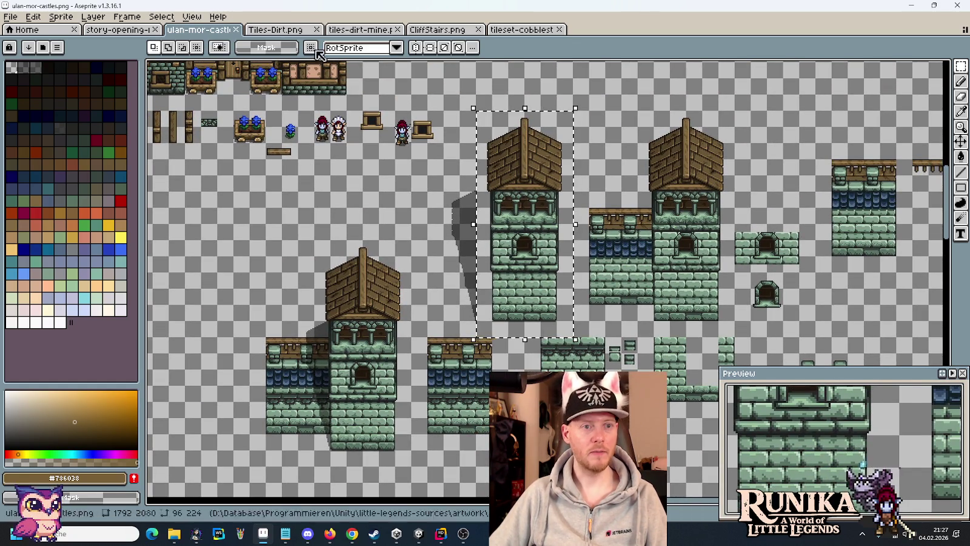
left_click(273, 30)
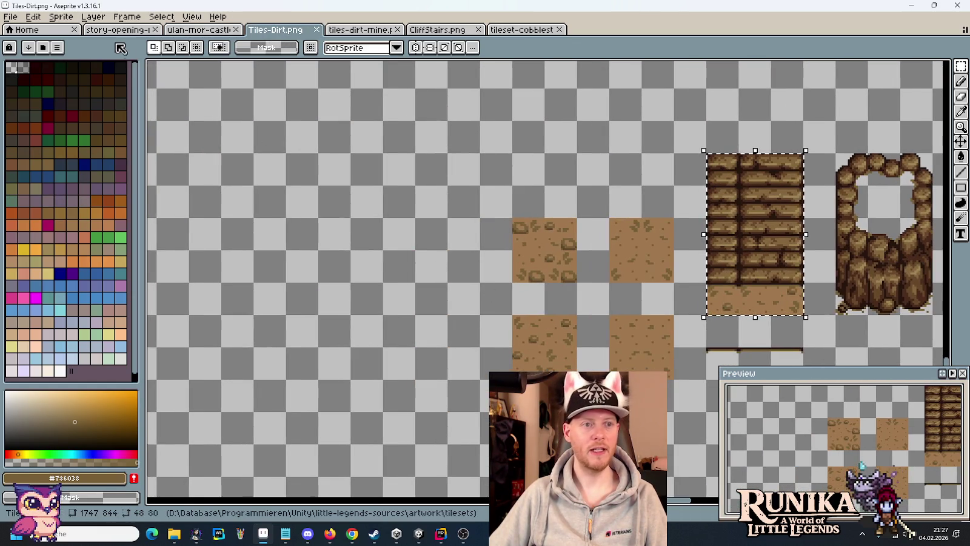
left_click(118, 29)
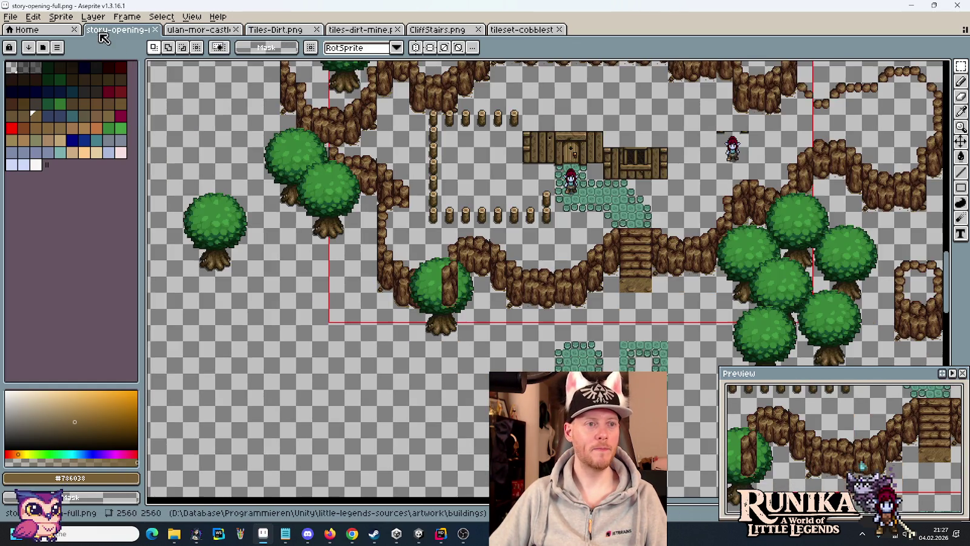
Step: Paste the tower into the map just left of the matching tower and commit it
scroll(336, 285, "left", 5)
key("ctrl+v")
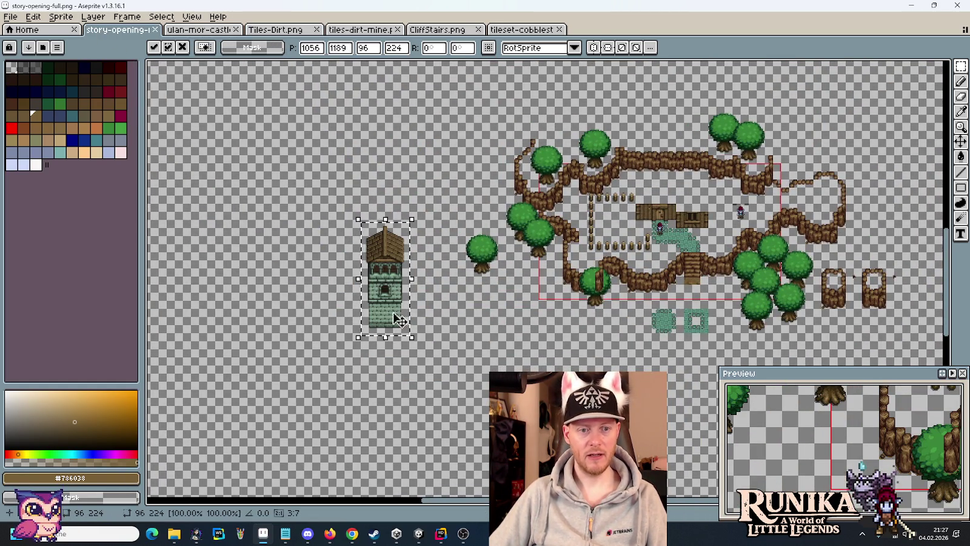
mouse_move(393, 317)
left_mouse_down()
mouse_move(388, 267)
mouse_move(377, 283)
mouse_move(414, 283)
mouse_move(398, 288)
left_mouse_up()
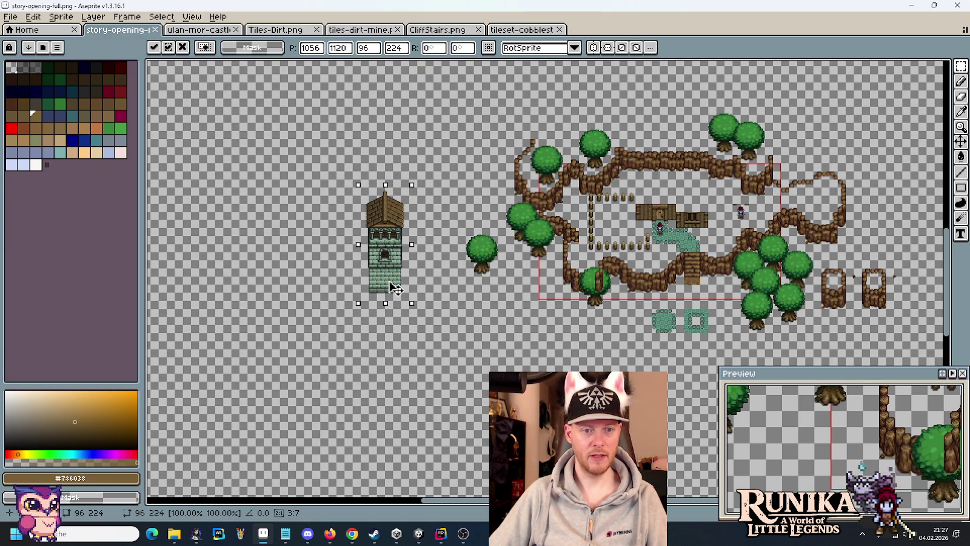
scroll(471, 276, "up", 3)
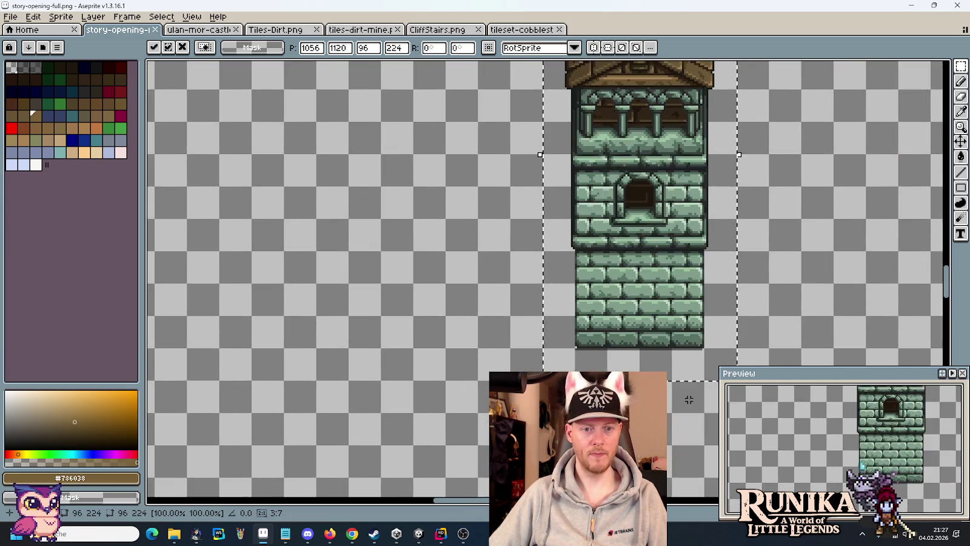
scroll(689, 399, "down", 2)
left_click_drag(625, 335, 494, 332)
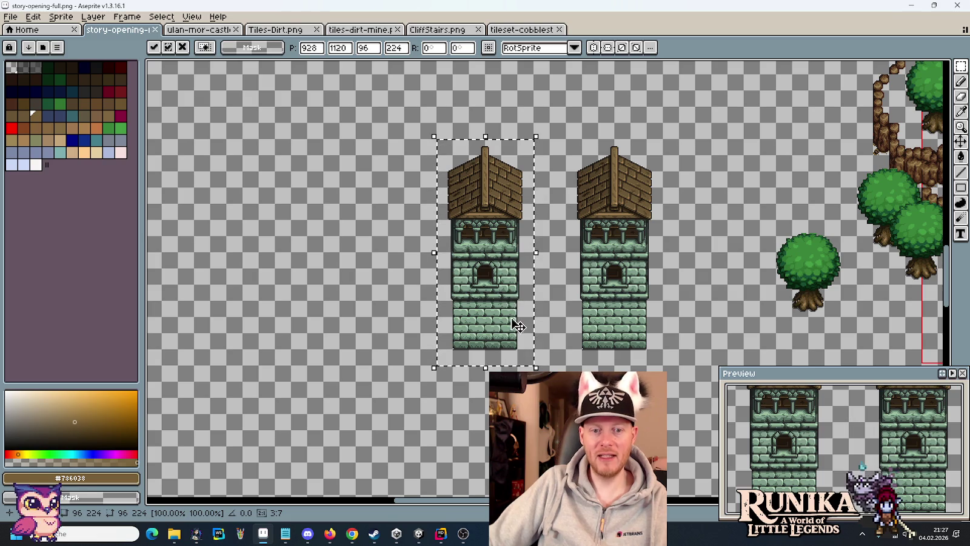
left_click_drag(515, 327, 493, 328)
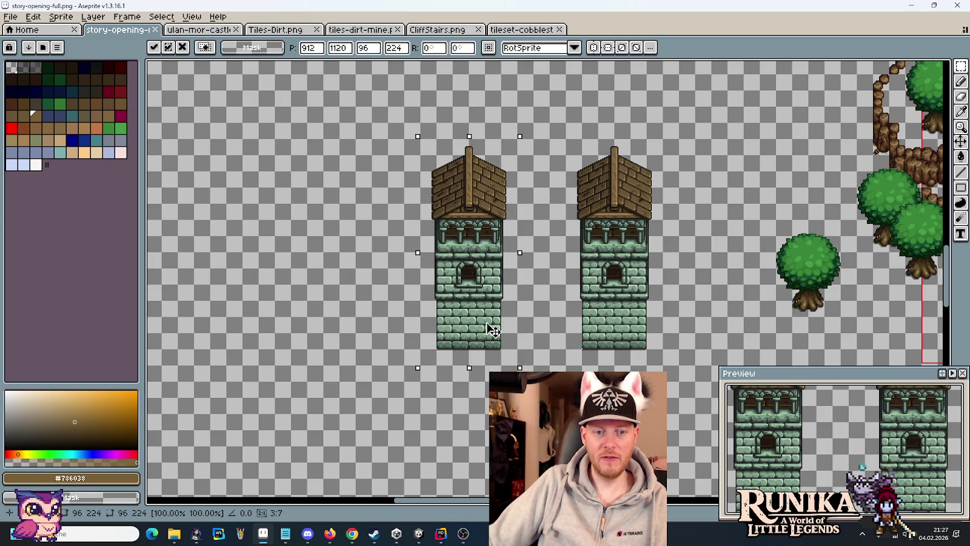
key("Return")
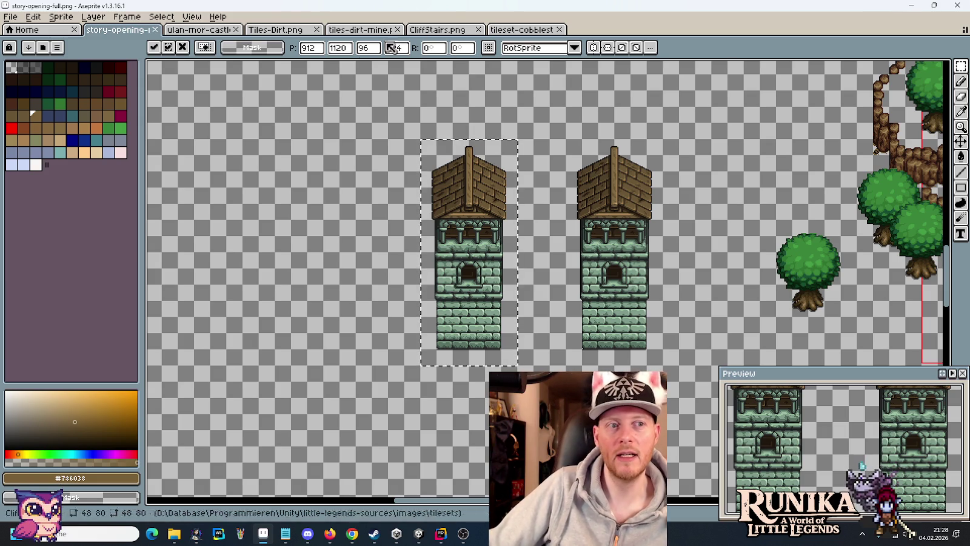
key("ctrl+Tab")
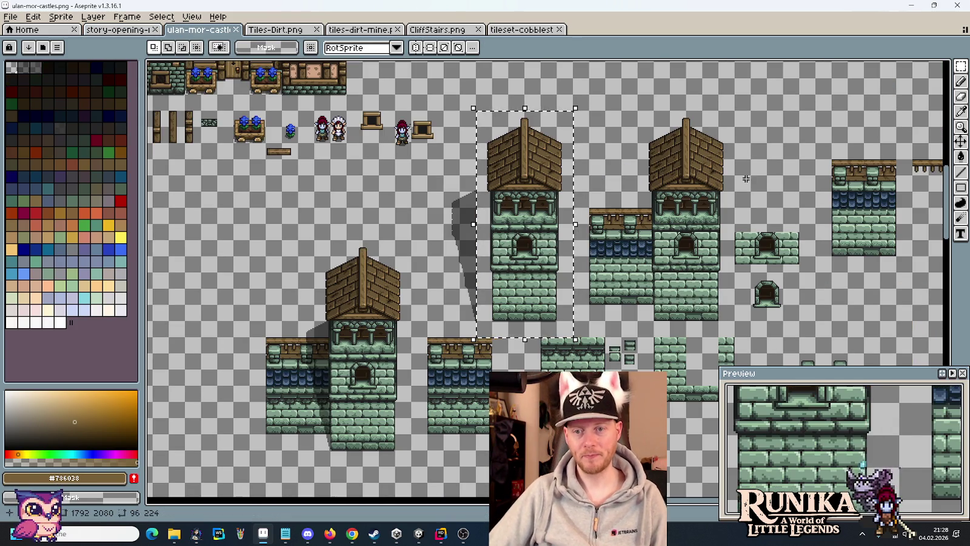
left_click_drag(746, 179, 534, 223)
scroll(732, 227, "up", 1)
left_click_drag(732, 228, 574, 245)
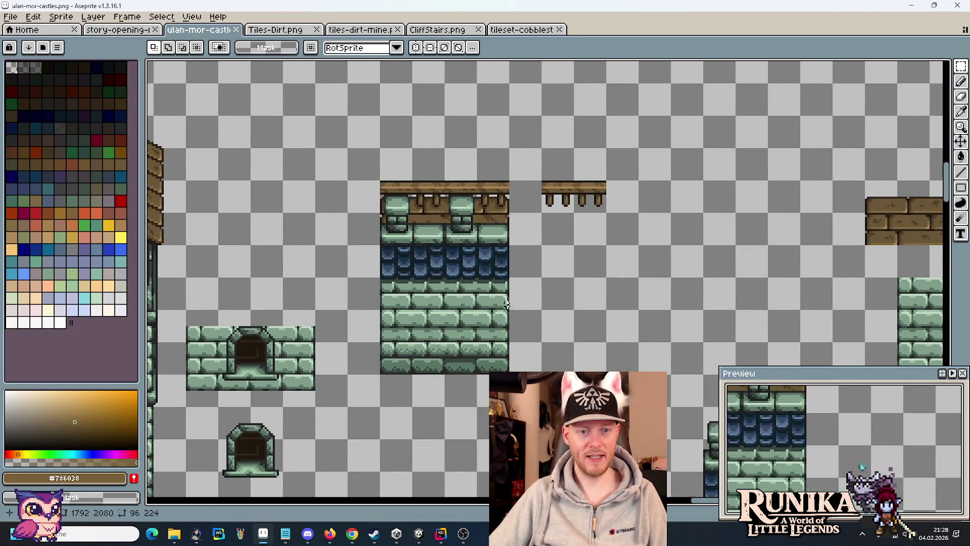
left_click_drag(512, 179, 410, 376)
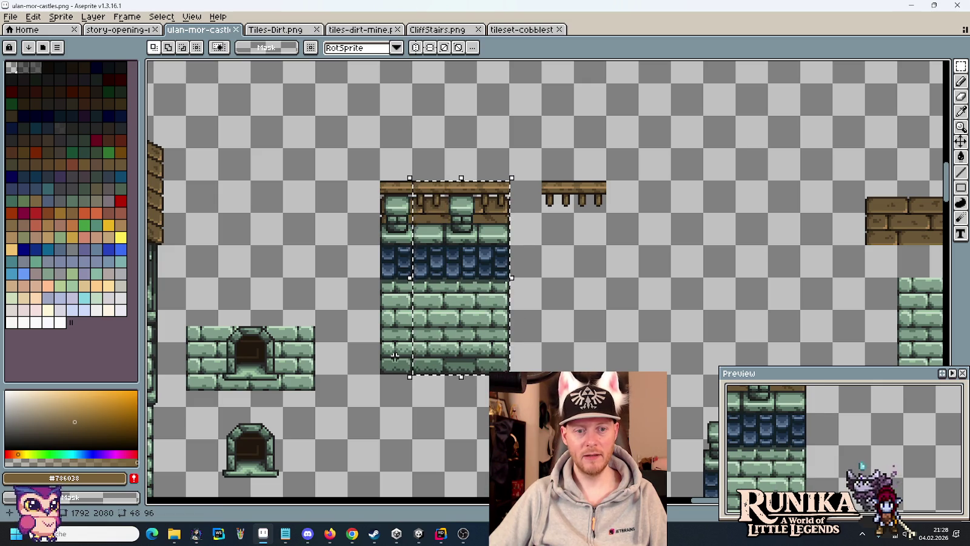
left_click_drag(424, 339, 392, 340)
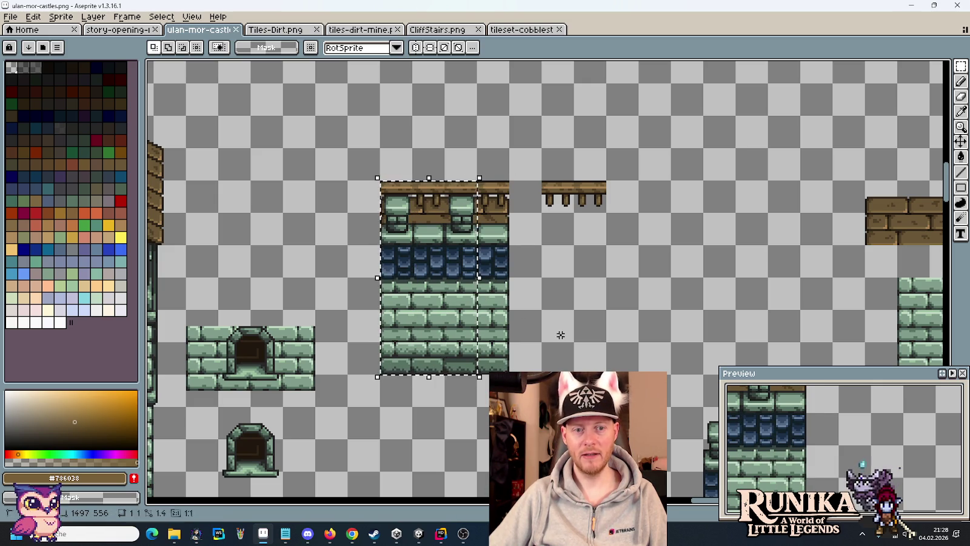
left_click_drag(415, 376, 377, 178)
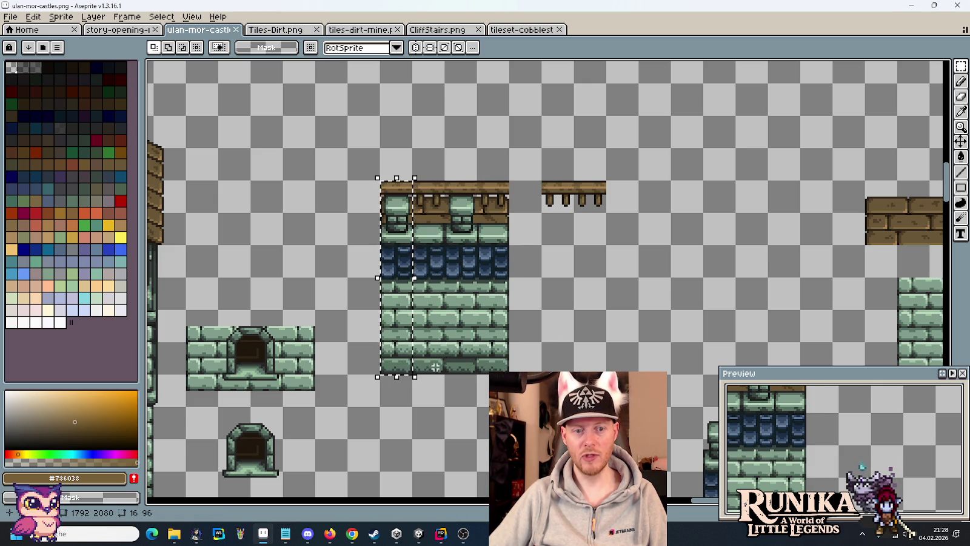
key("ctrl+d")
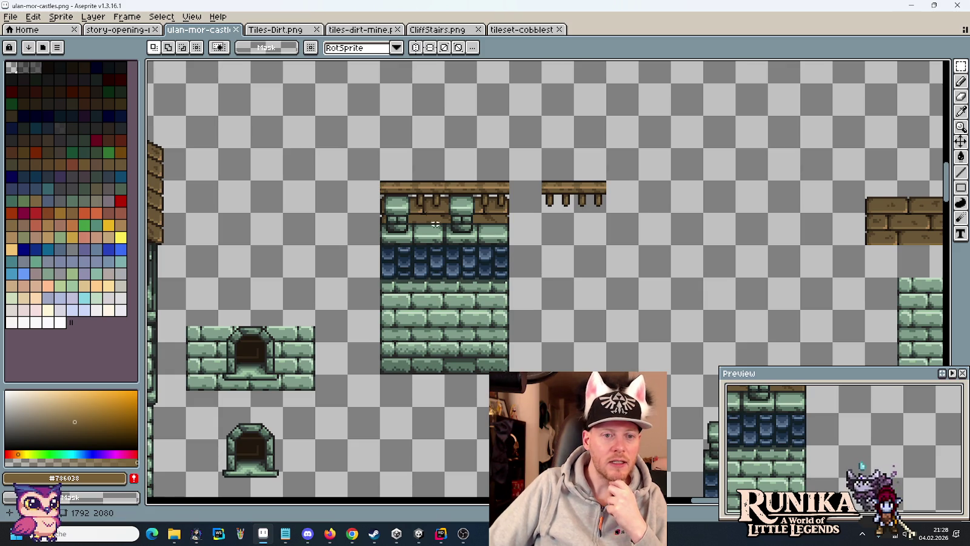
scroll(435, 225, "up", 2)
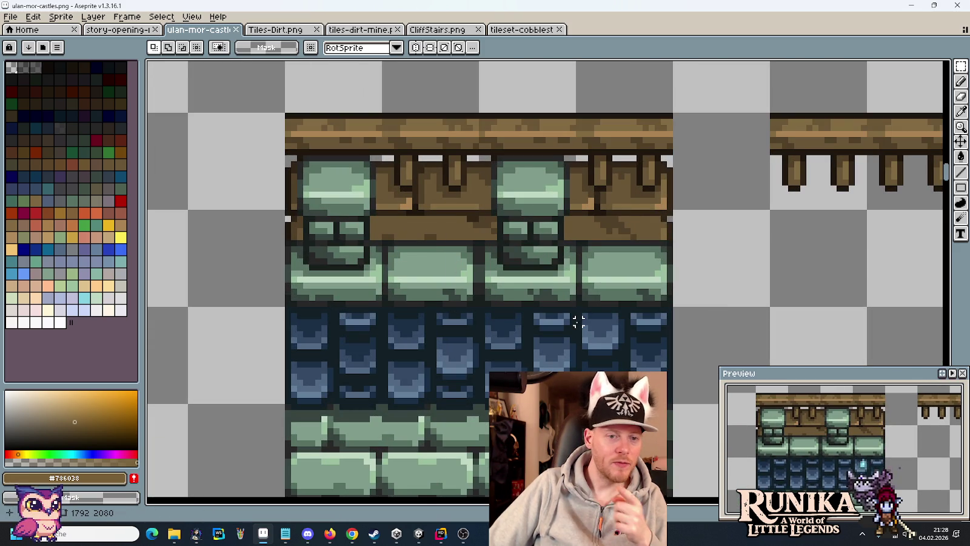
scroll(579, 321, "down", 1)
scroll(580, 322, "down", 1)
scroll(578, 327, "down", 3)
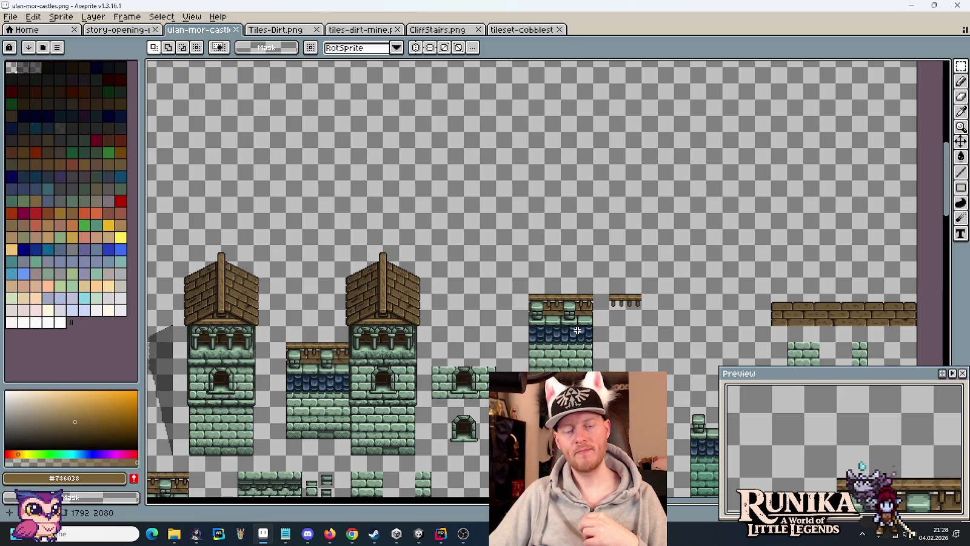
scroll(578, 332, "up", 1)
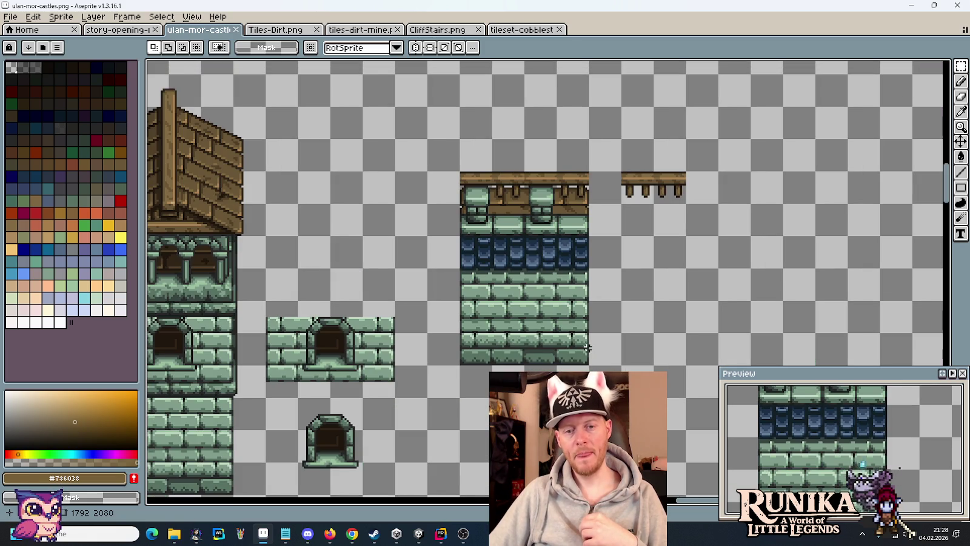
scroll(512, 335, "up", 1)
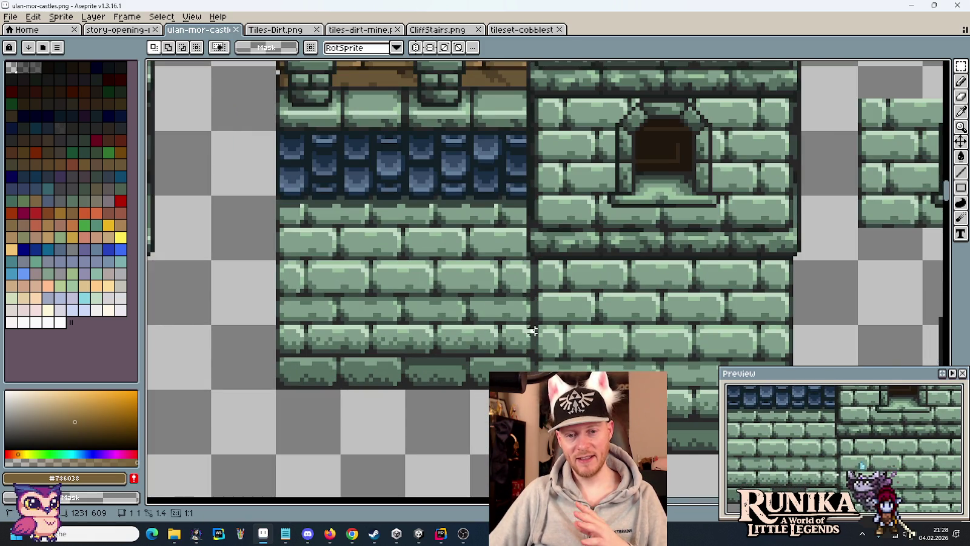
left_click_drag(534, 332, 496, 282)
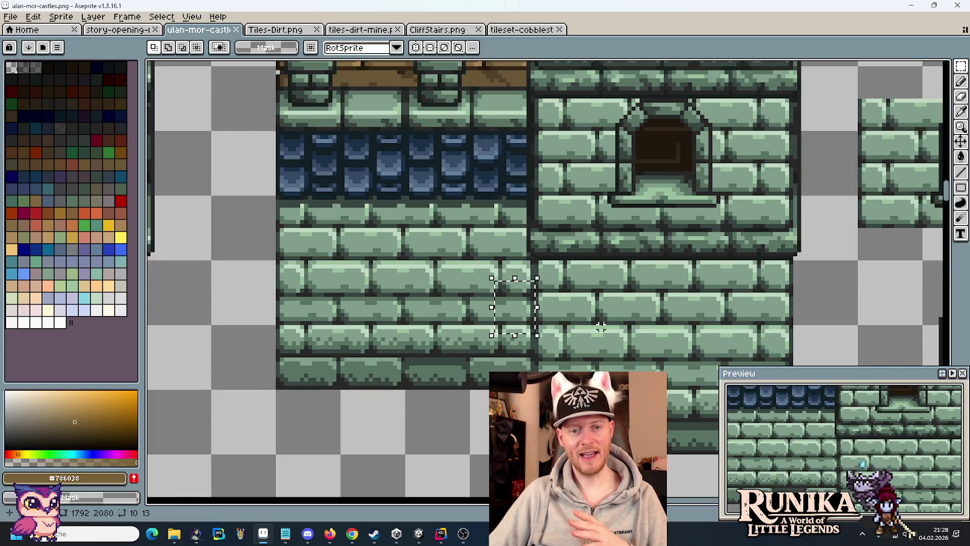
left_click(601, 327)
left_click_drag(408, 199, 467, 386)
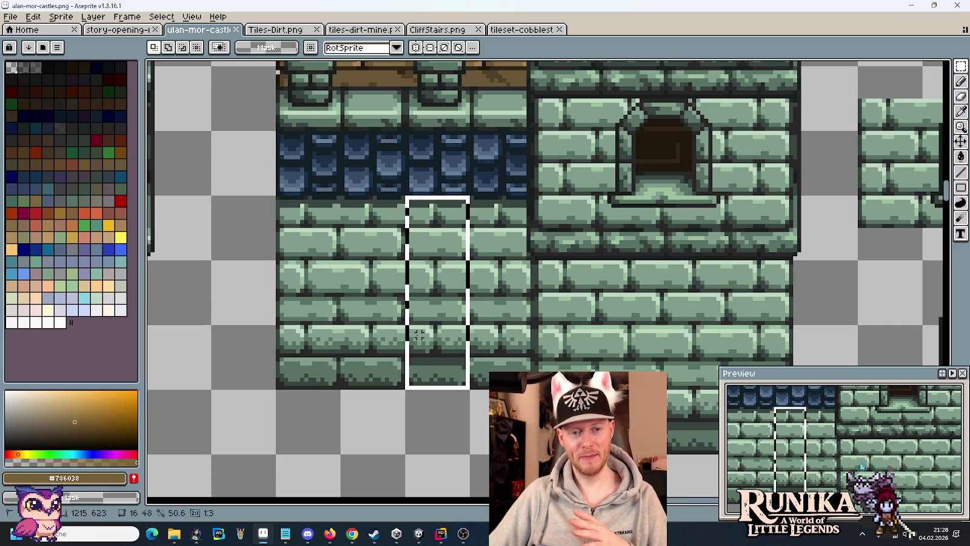
scroll(533, 319, "down", 2)
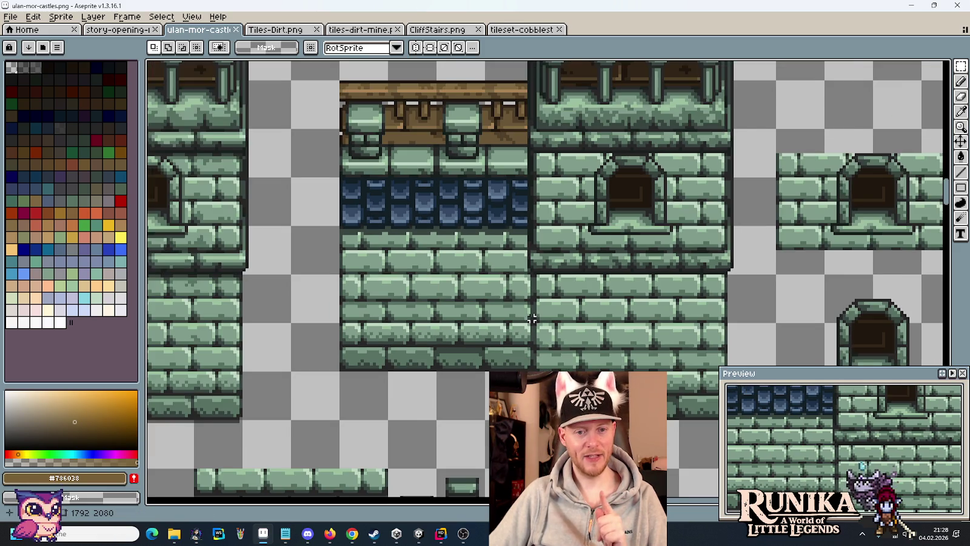
scroll(531, 317, "down", 1)
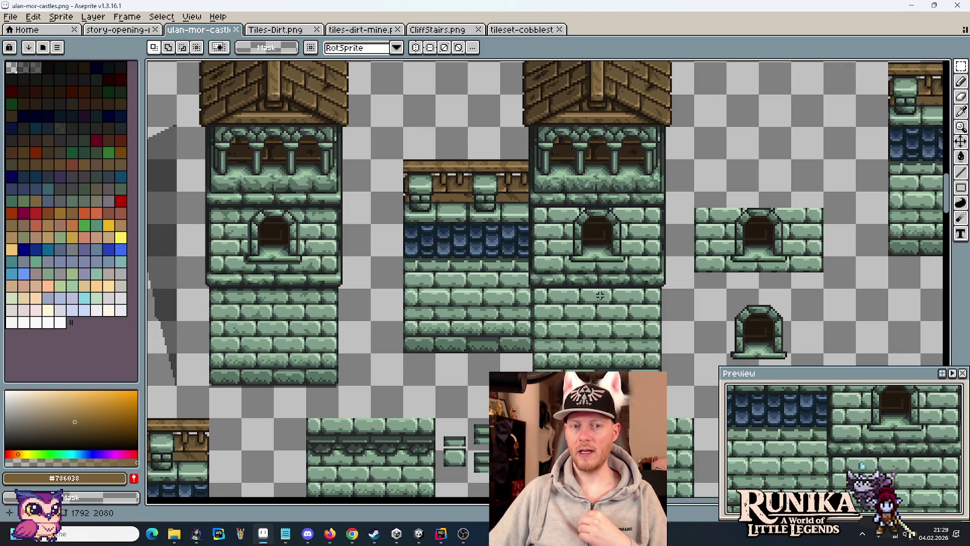
scroll(652, 291, "down", 2)
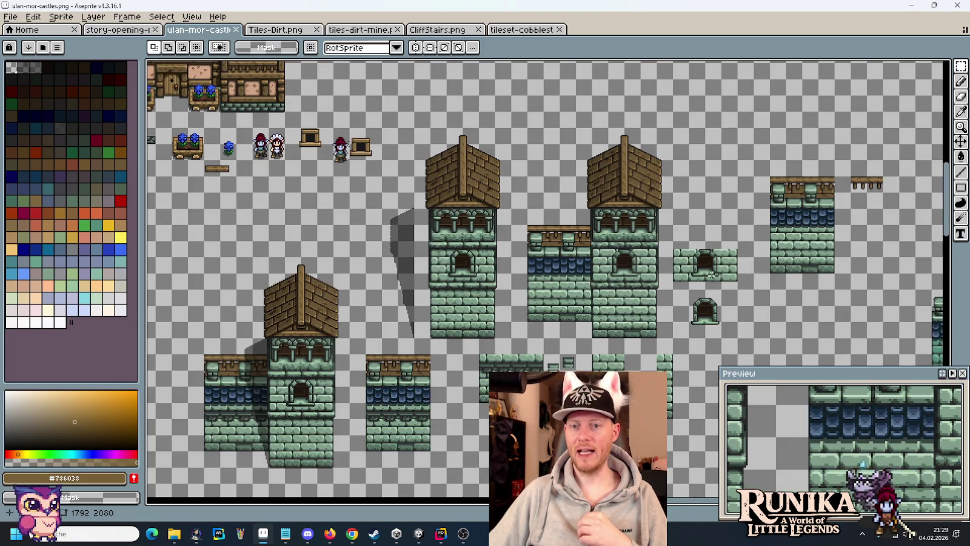
left_click_drag(795, 260, 584, 269)
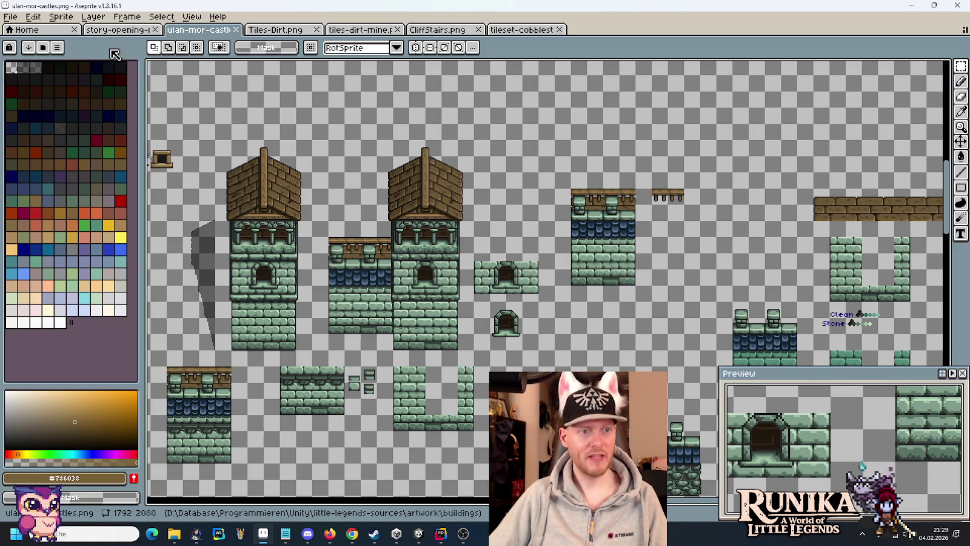
Step: Shift the left tower slightly further left on the story-opening map
left_click(98, 30)
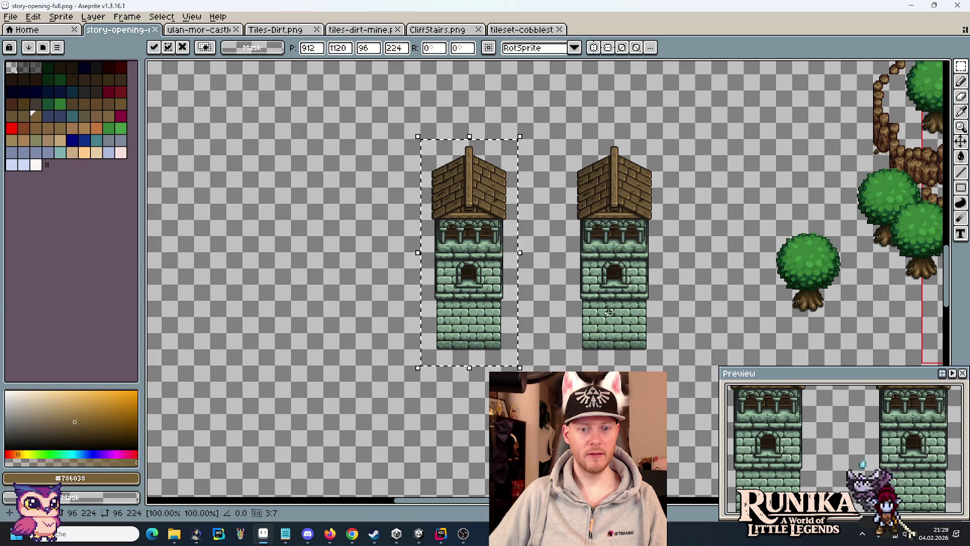
mouse_move(497, 336)
left_mouse_down()
mouse_move(473, 336)
mouse_move(489, 337)
left_mouse_up()
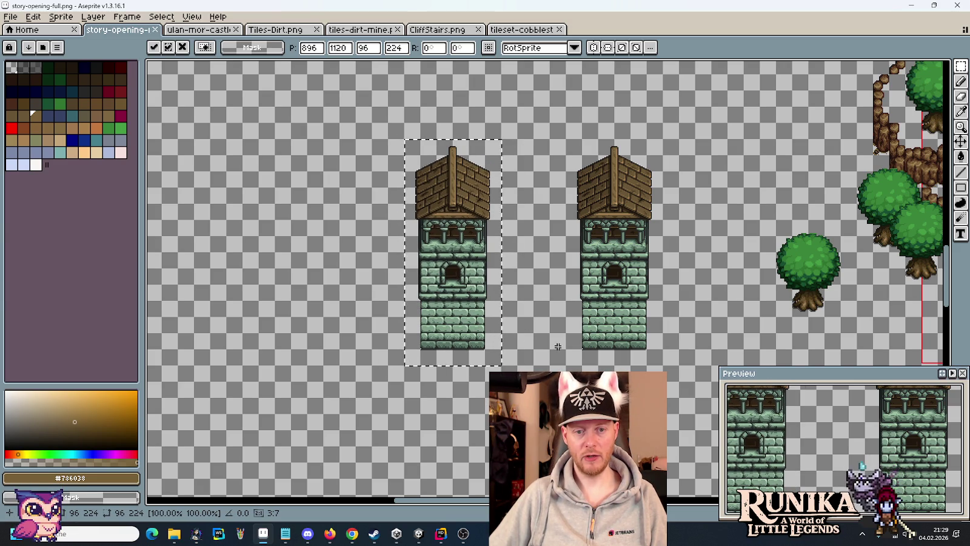
key("ctrl+d")
Step: Check the 64x64 gap between the towers and save the map
left_click_drag(572, 343, 502, 337)
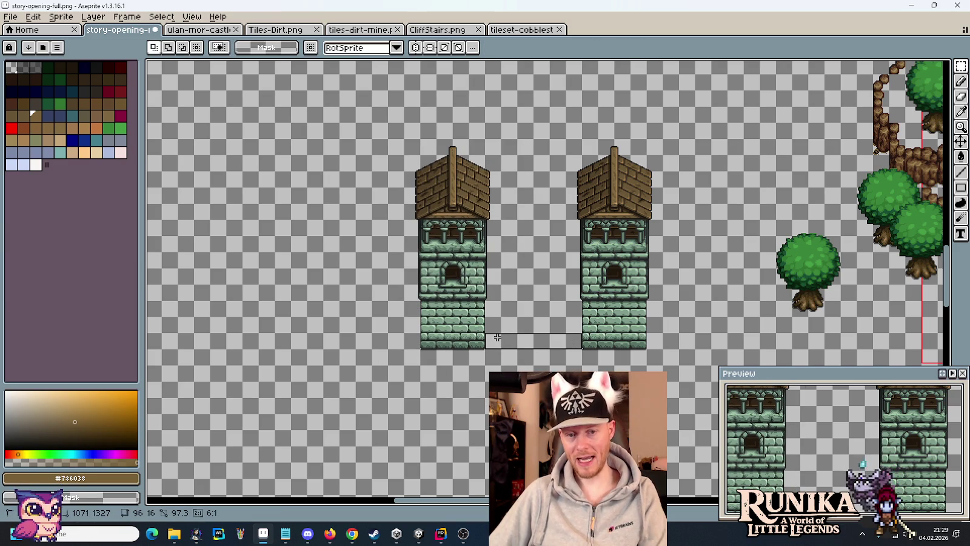
left_click(511, 344)
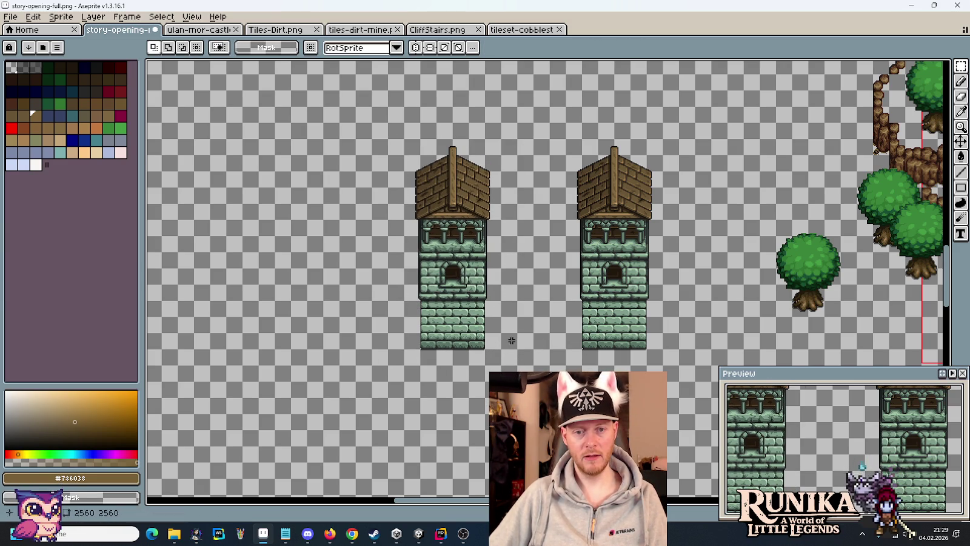
mouse_move(511, 341)
left_mouse_down()
mouse_move(552, 296)
mouse_move(538, 296)
mouse_move(557, 295)
left_mouse_up()
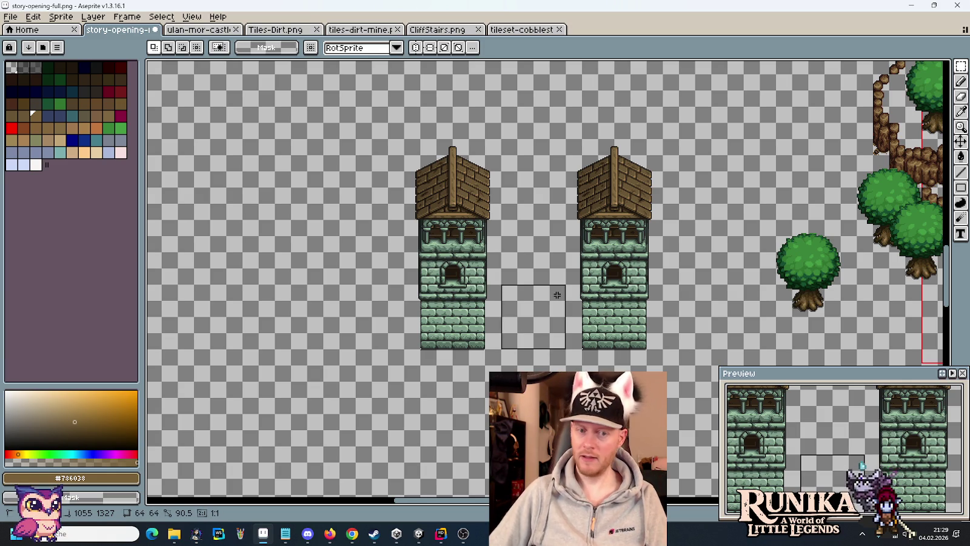
left_click(557, 257)
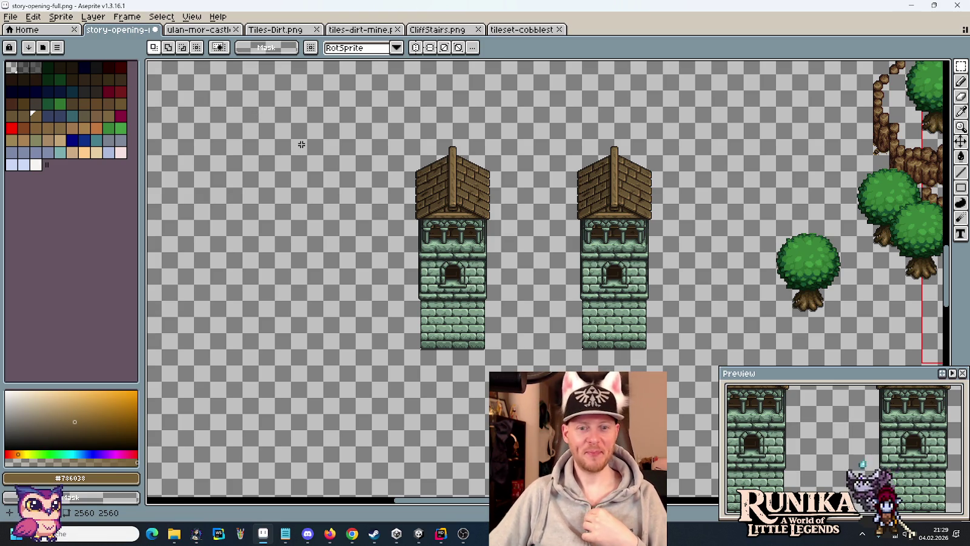
key("ctrl+s")
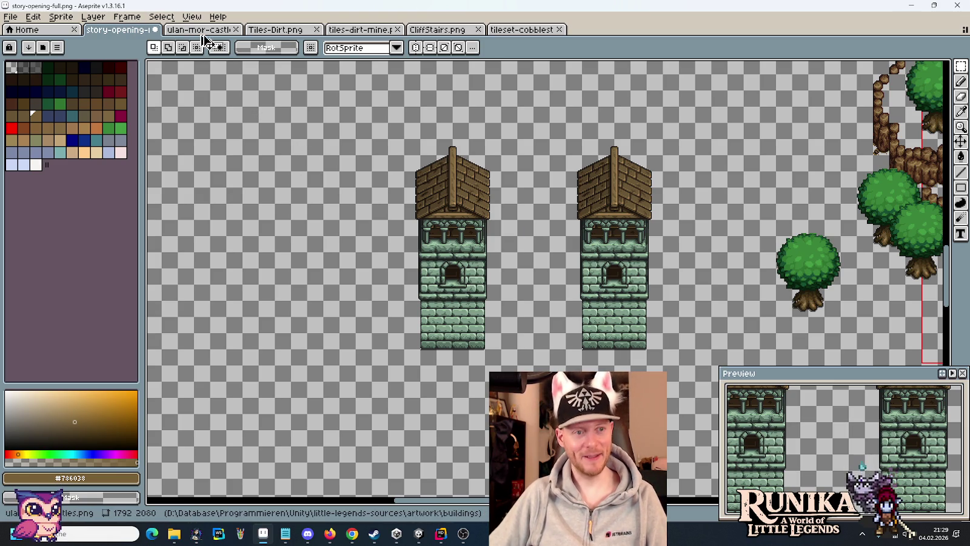
left_click(206, 31)
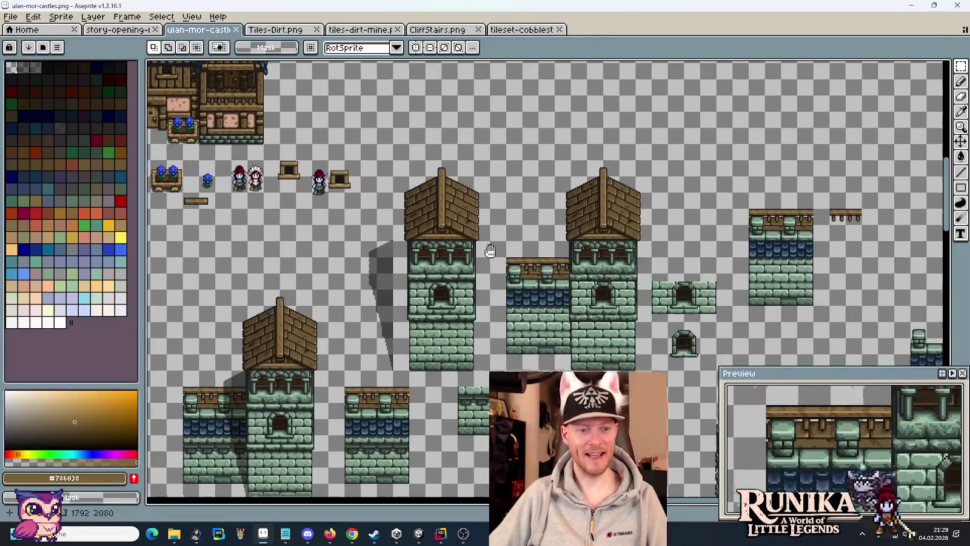
Step: Copy the left castle tower to the upper right, clear of the others
left_click_drag(493, 389, 393, 159)
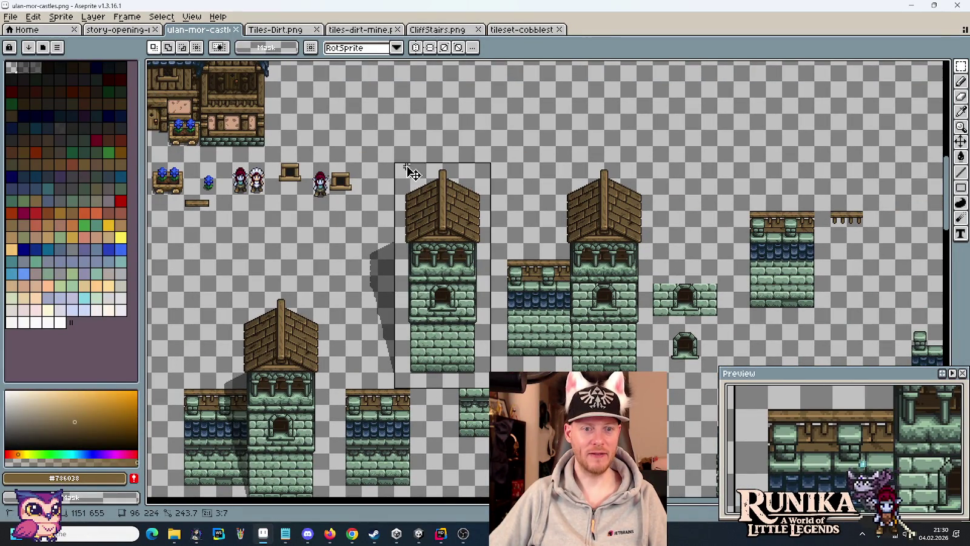
left_click_drag(487, 197, 397, 319)
left_click_drag(371, 385, 711, 175)
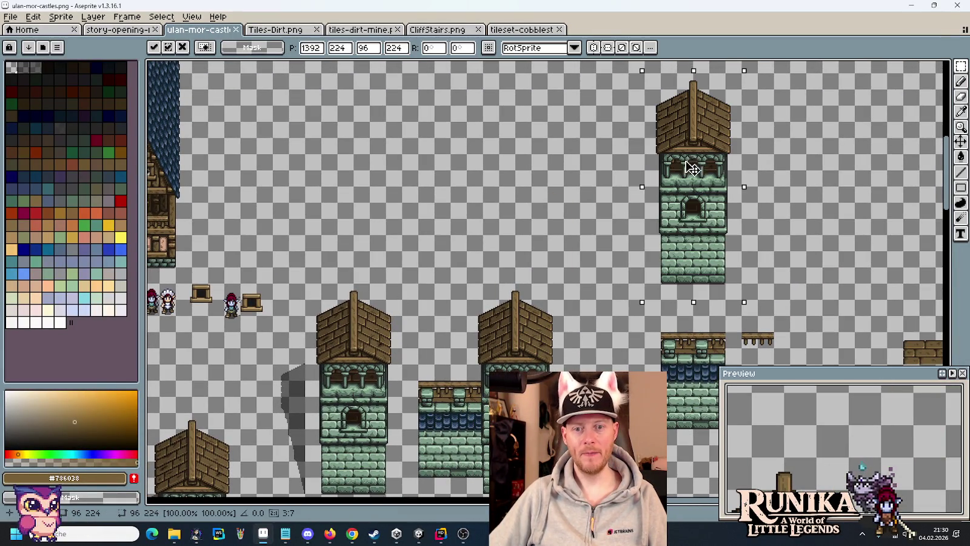
key("Return")
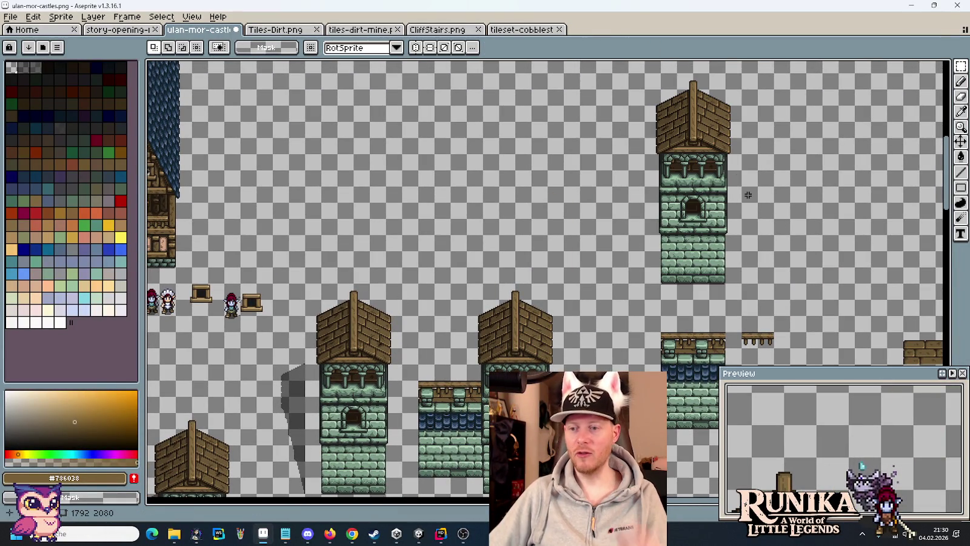
Step: Undo a stray wall selection and mark a small square on empty canvas
scroll(736, 204, "up", 2)
left_click_drag(651, 264, 618, 234)
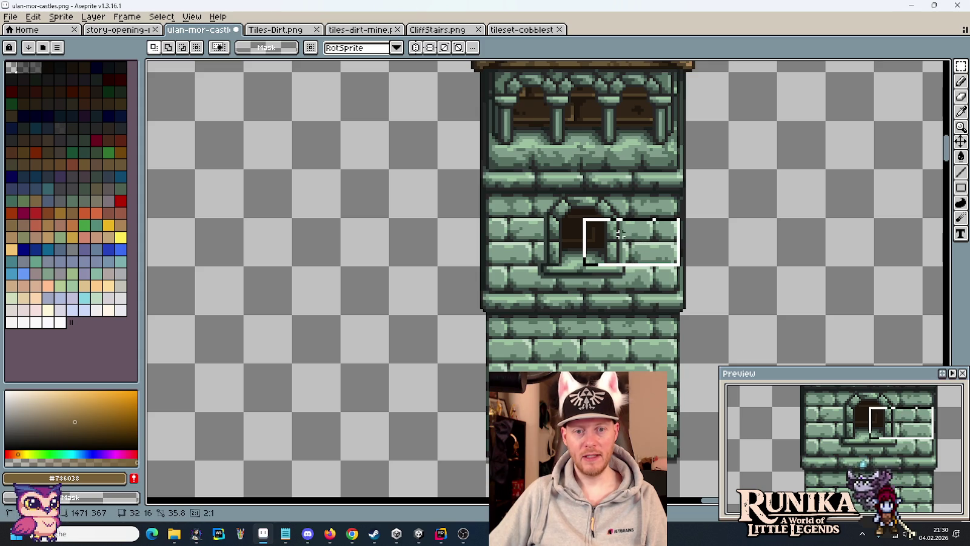
key("ctrl+z")
key("ctrl+z")
key("ctrl+z")
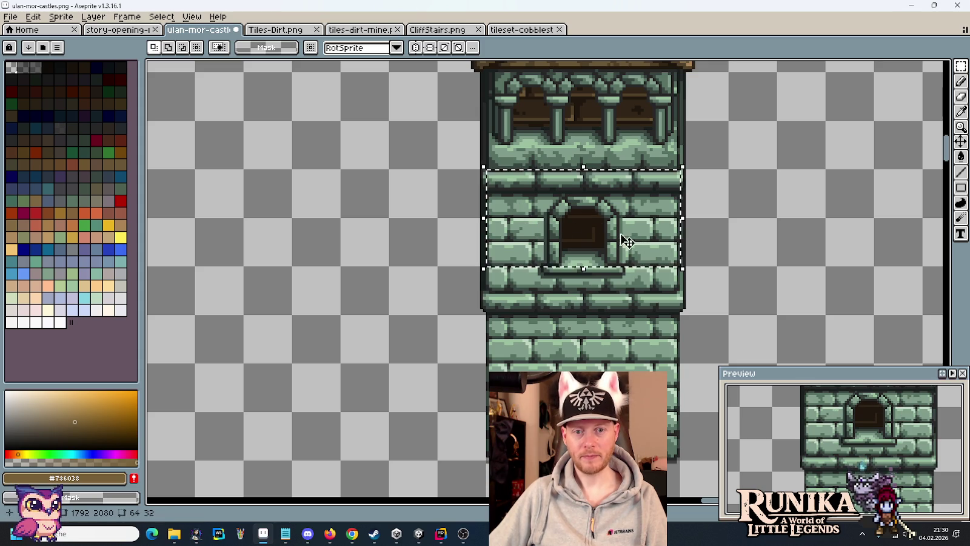
left_click(962, 82)
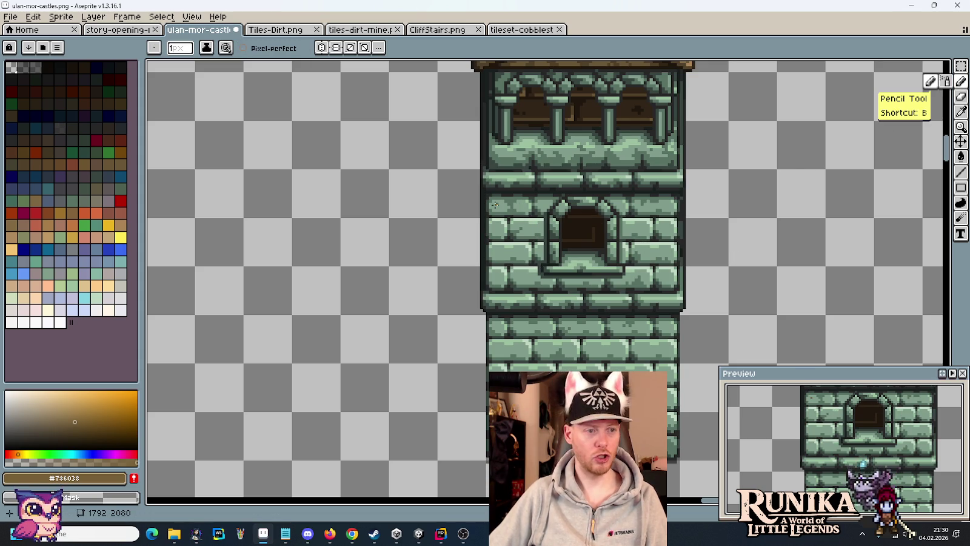
scroll(837, 203, "down", 2)
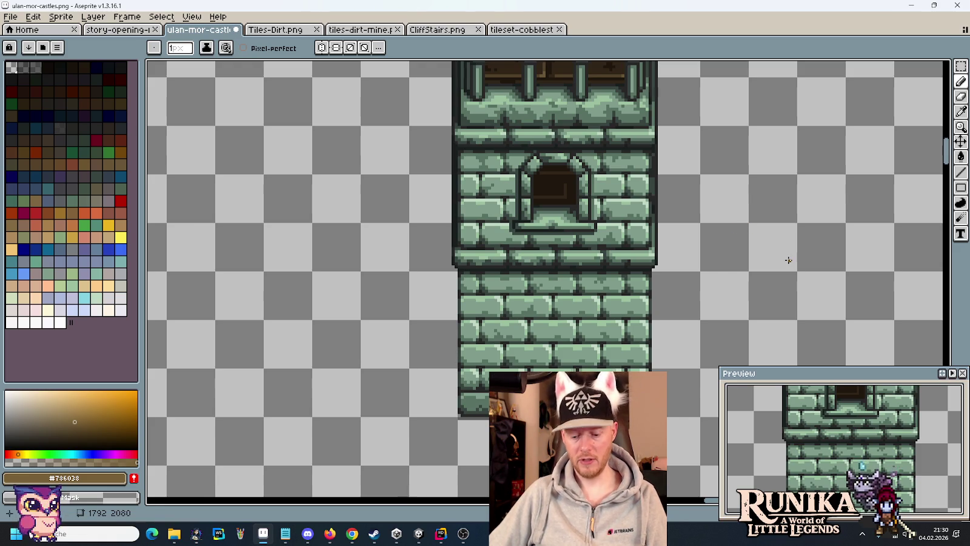
key("m")
left_click_drag(747, 221, 801, 273)
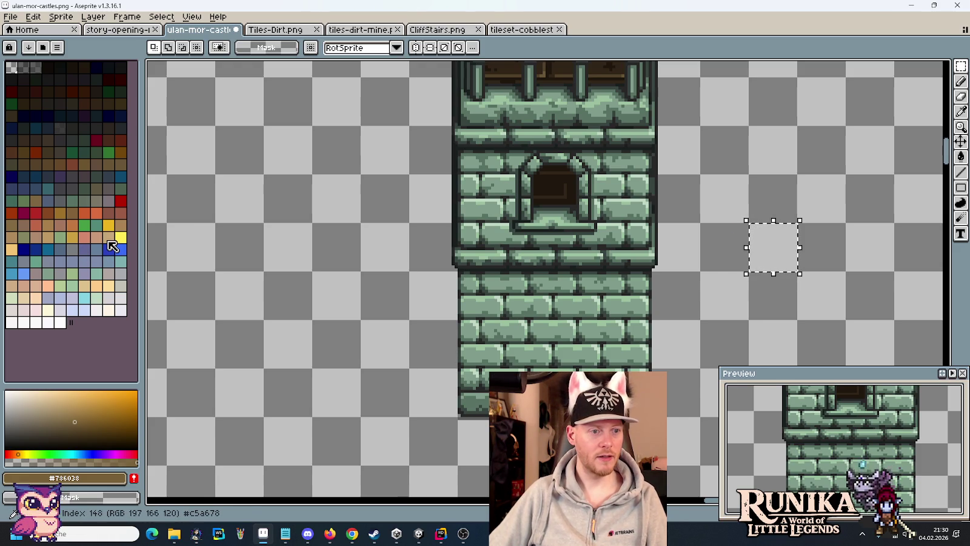
Step: Fill the 16x16 square with translucent beige #dec18d
left_click(109, 241)
left_click(70, 478)
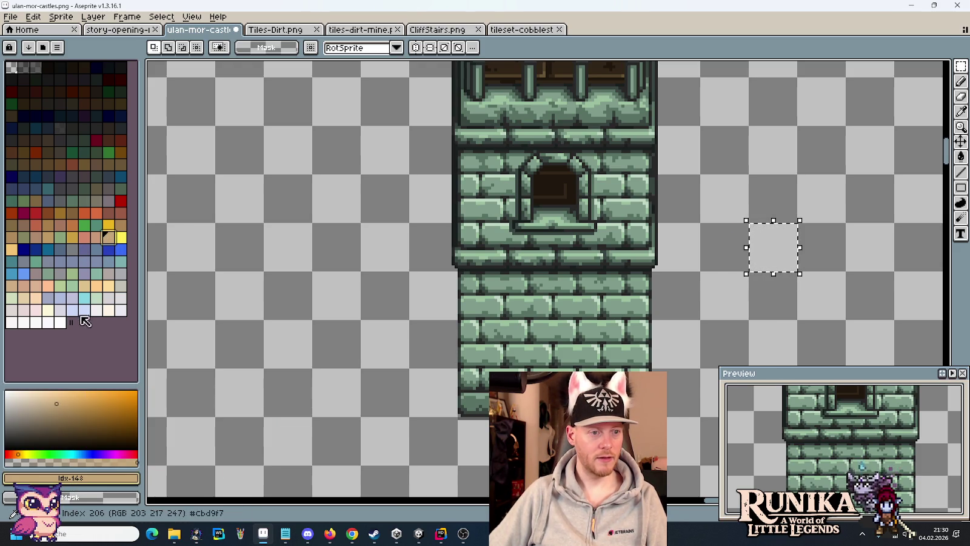
left_click(85, 286)
left_click(70, 478)
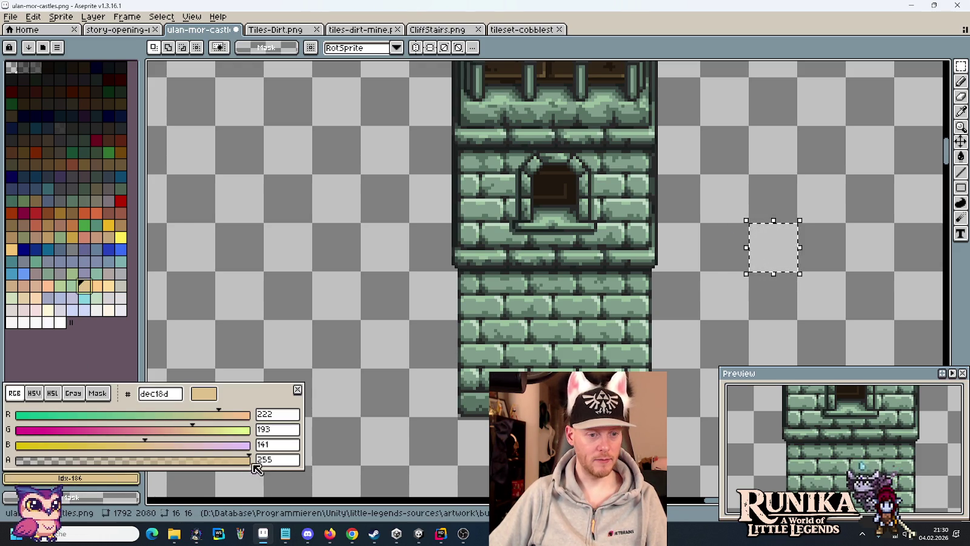
scroll(288, 461, "down", 5)
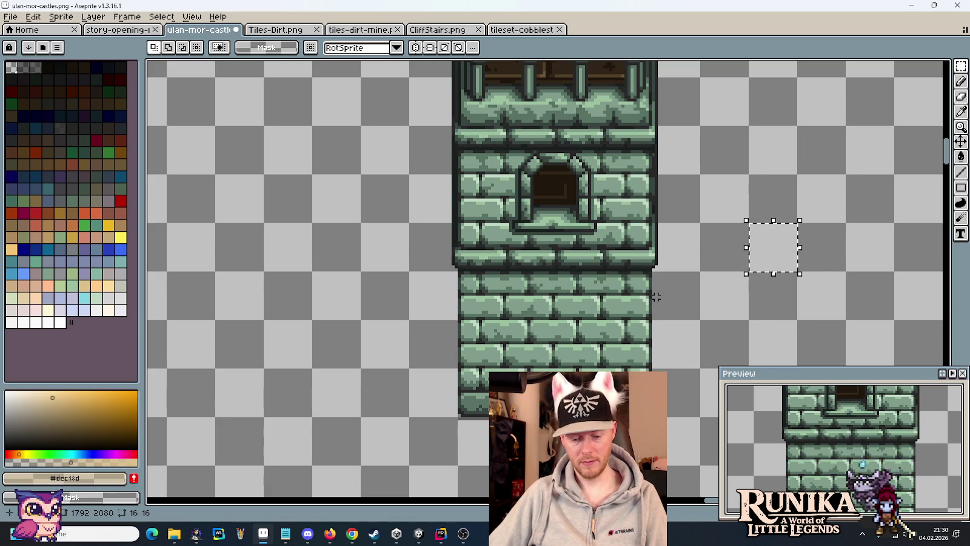
key("f")
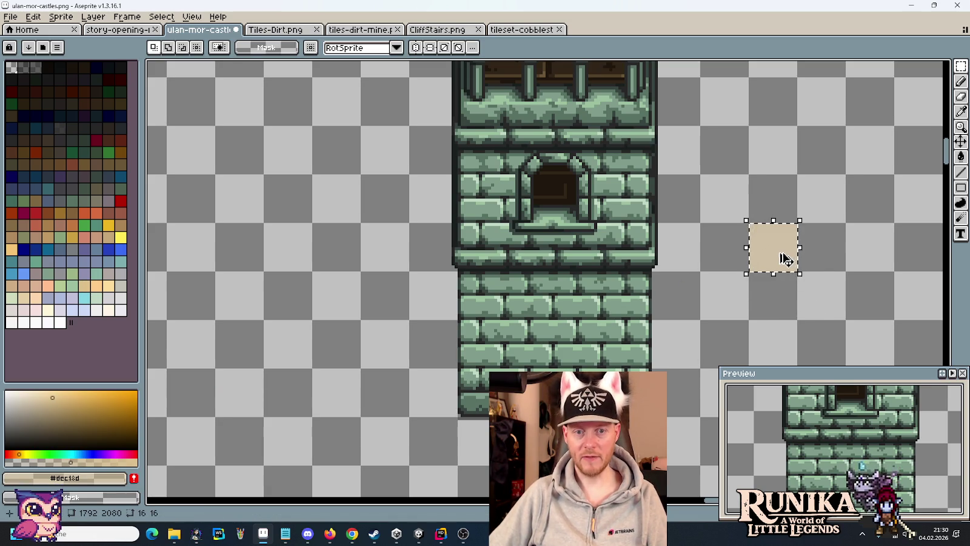
Step: Place copies of the beige square over the tower copy's window wall
left_click_drag(785, 259, 505, 207)
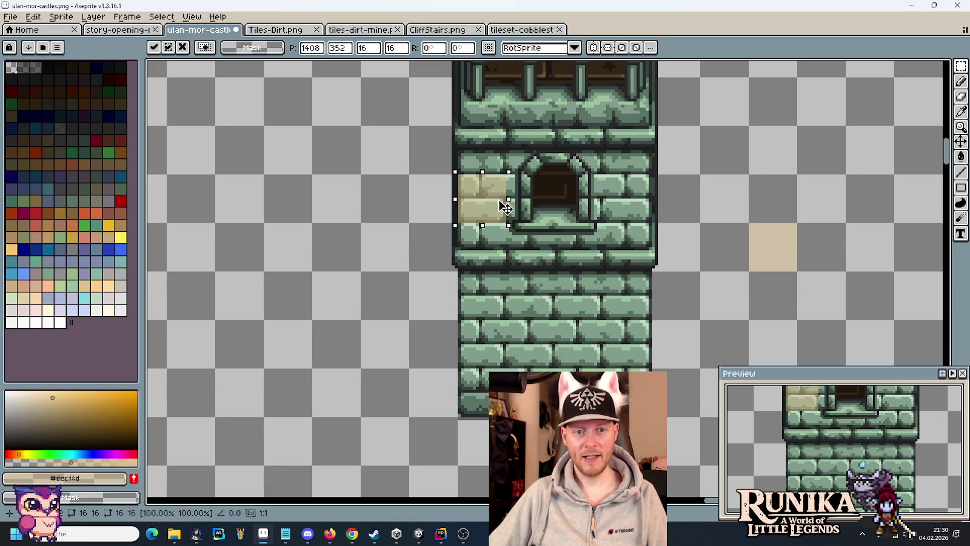
key("Right")
key("Right")
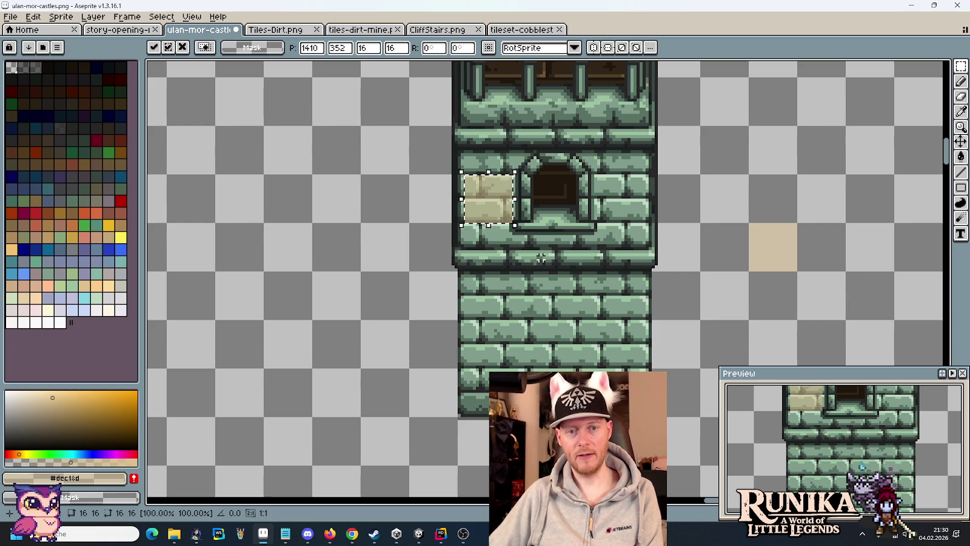
key("Right")
key("Right")
key("Right")
key("Right")
key("Right")
key("Right")
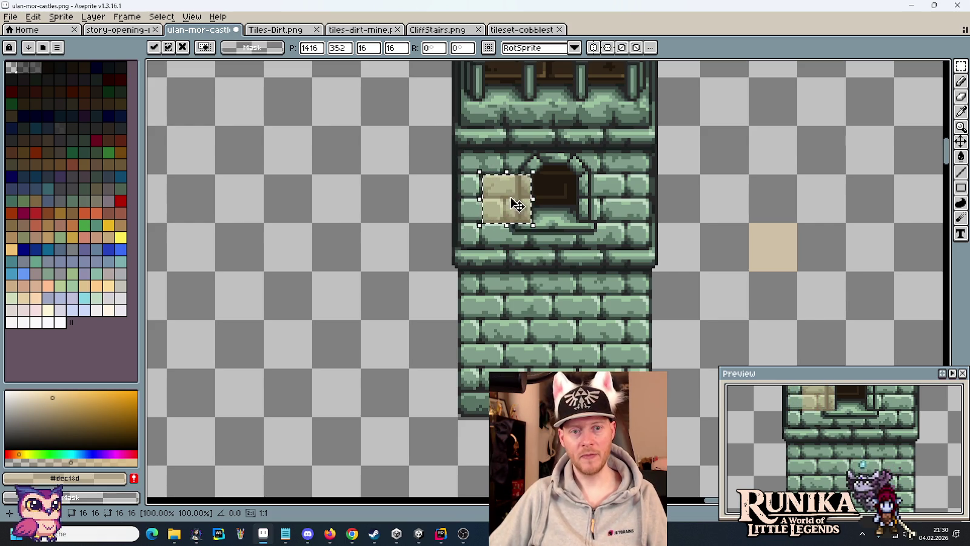
left_click_drag(512, 206, 610, 208)
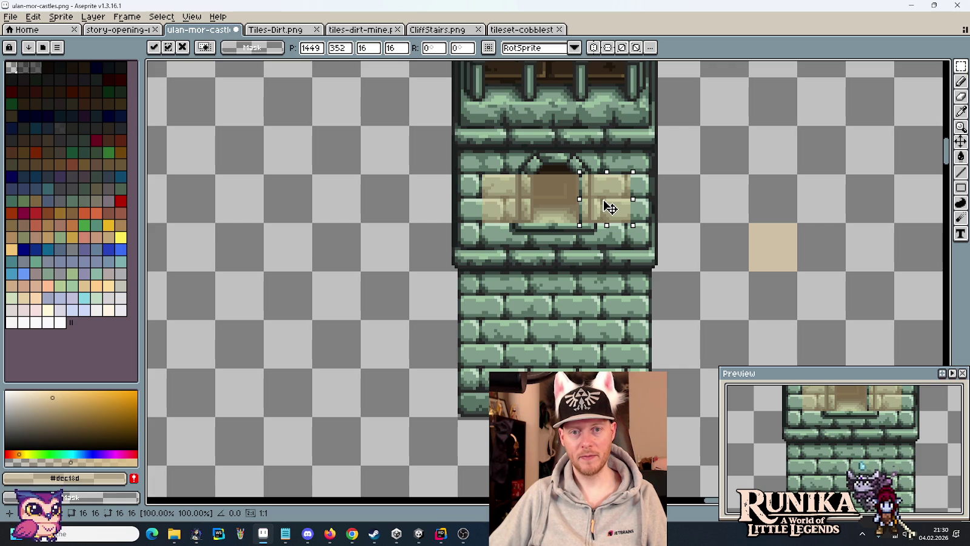
scroll(610, 207, "up", 3)
mouse_move(609, 270)
left_mouse_down()
mouse_move(615, 220)
mouse_move(618, 227)
mouse_move(545, 214)
mouse_move(569, 229)
mouse_move(520, 220)
mouse_move(520, 228)
left_mouse_up()
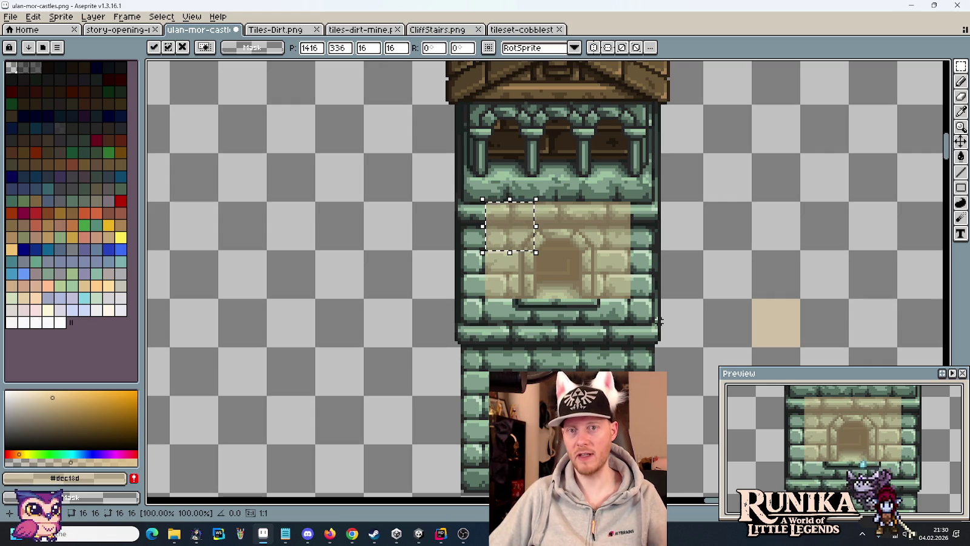
scroll(577, 297, "down", 1)
scroll(513, 275, "down", 3)
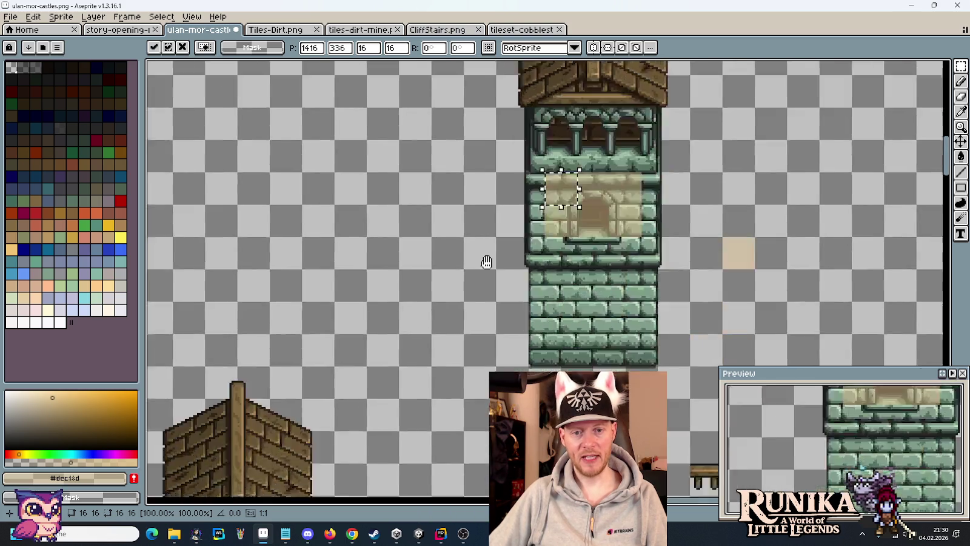
Step: Drop the placed beige block, try selections across the tower wall, then deselect
scroll(424, 279, "down", 2)
scroll(395, 283, "down", 3)
scroll(524, 265, "left", 3)
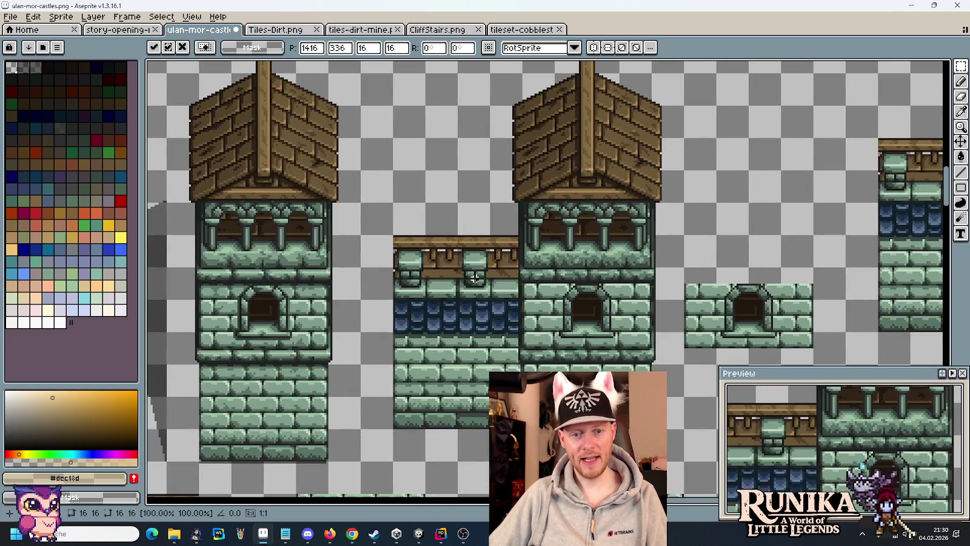
left_click_drag(475, 277, 597, 291)
scroll(678, 183, "up", 3)
scroll(678, 182, "right", 2)
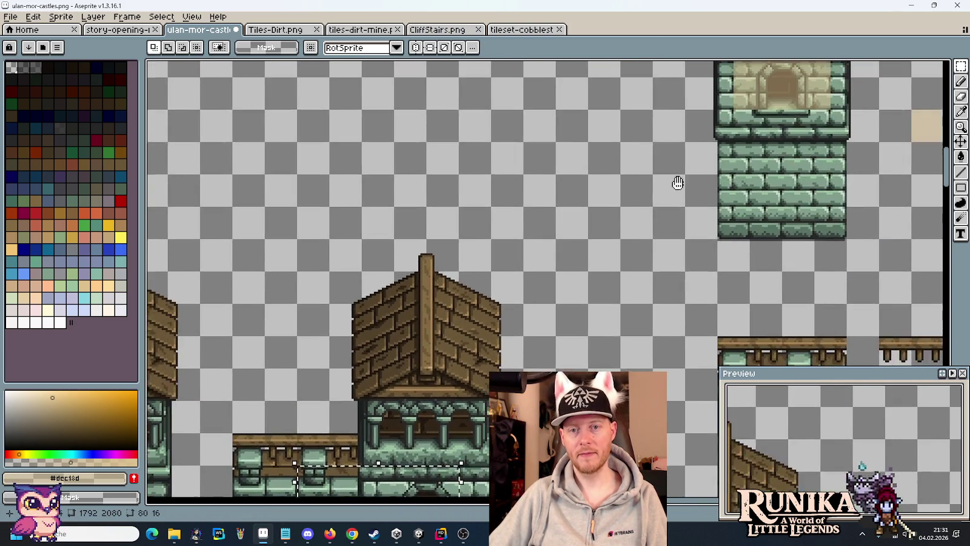
scroll(678, 182, "down", 4)
scroll(678, 183, "left", 4)
left_click_drag(724, 183, 590, 220)
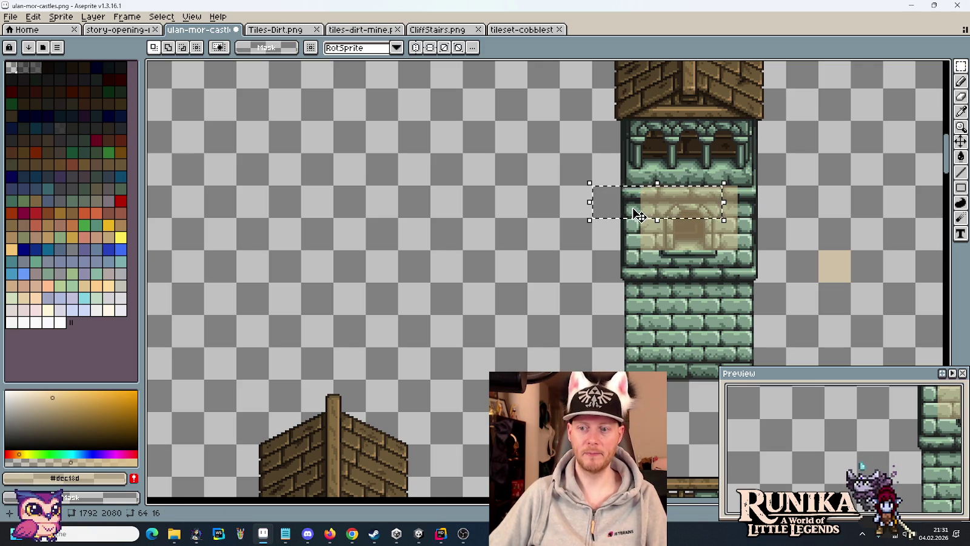
key("ctrl+d")
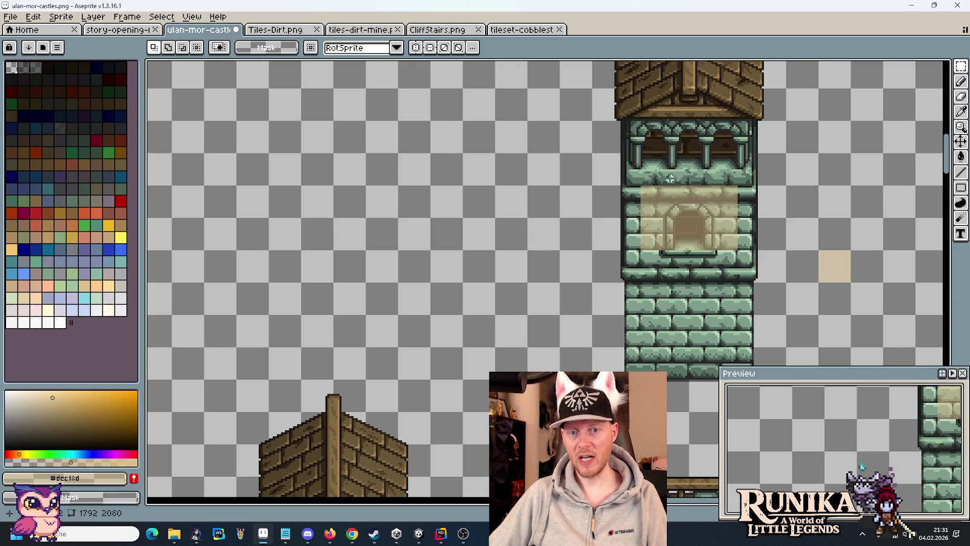
left_click_drag(676, 168, 704, 182)
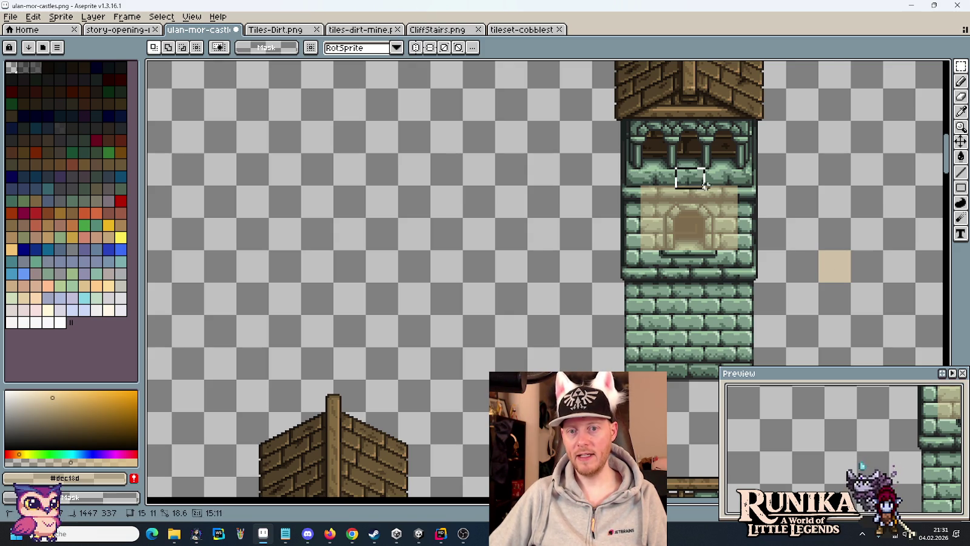
key("ctrl+d")
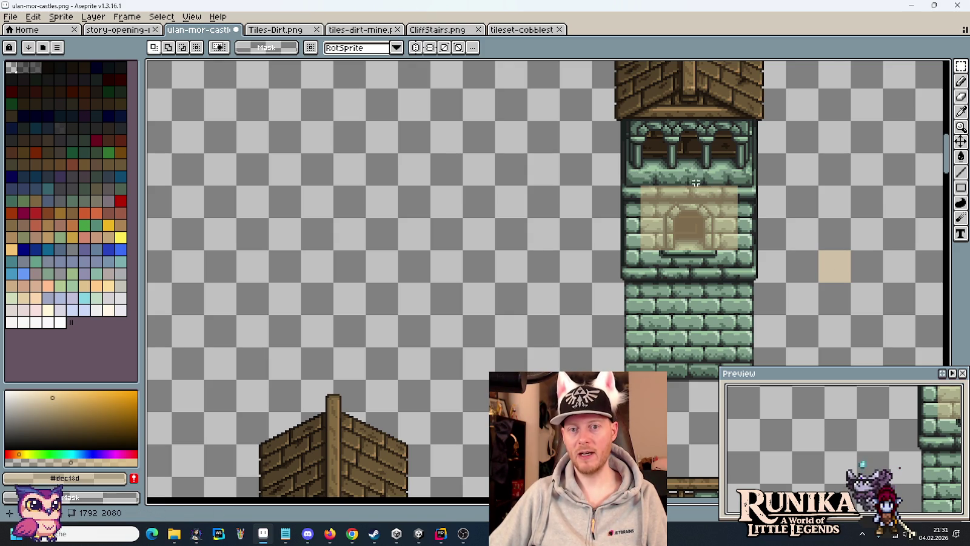
Step: Copy the beige square onto the upper arcade windows and shift it over the right window
scroll(769, 311, "up", 3)
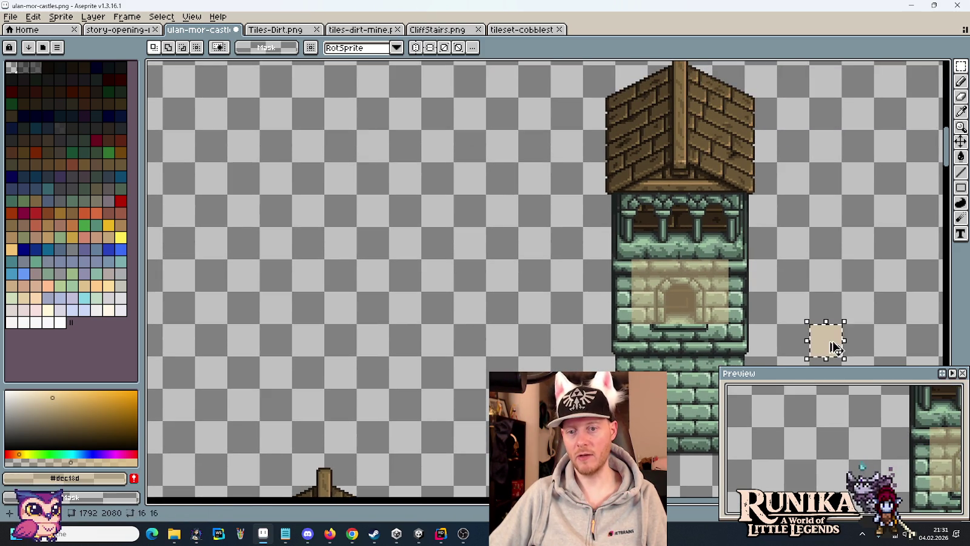
left_click_drag(831, 343, 660, 251)
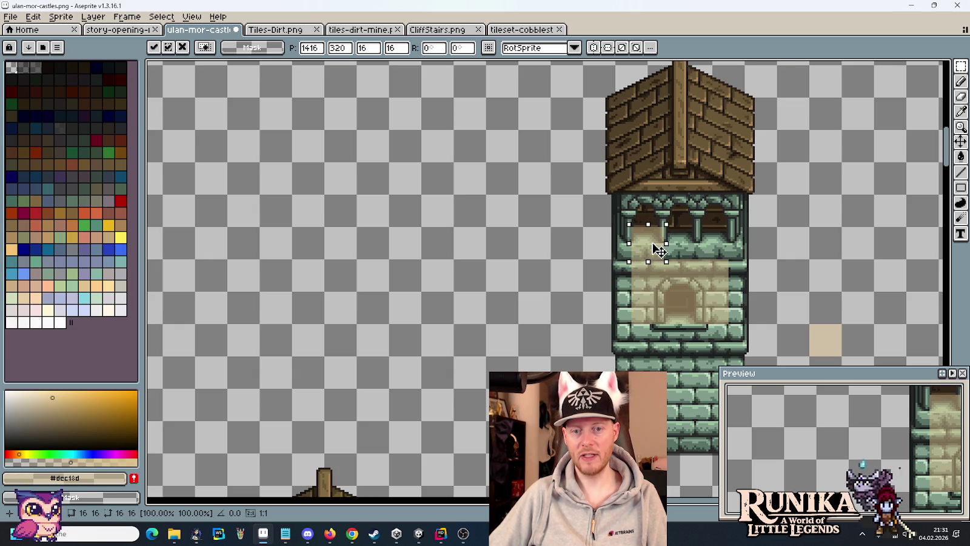
left_click_drag(656, 250, 720, 252)
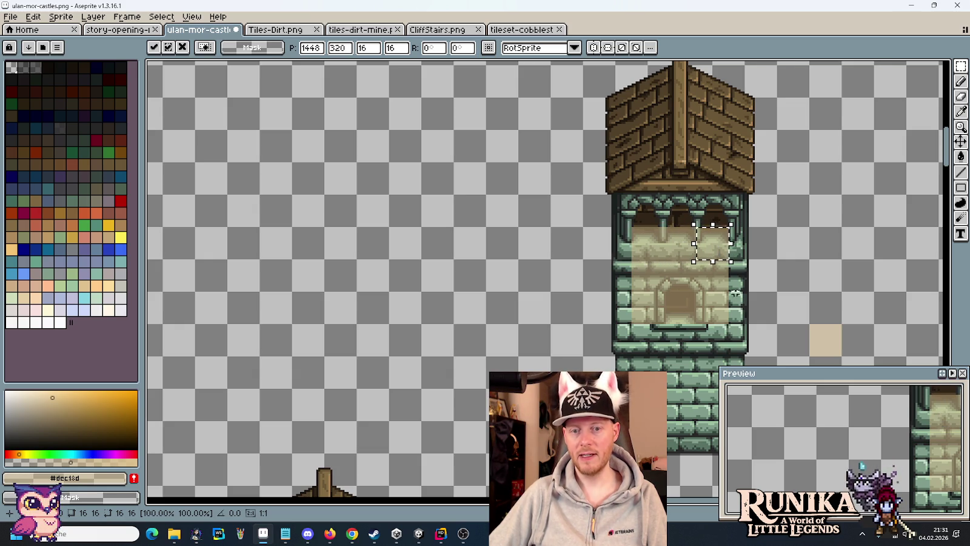